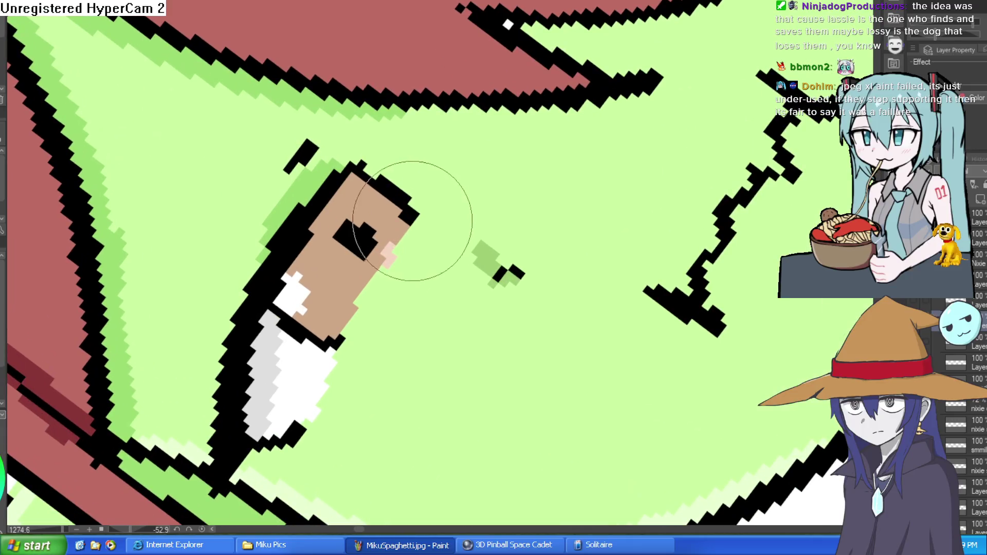
# Zoom into the goblin girl's face and outline a small teardrop under her left eye
pyautogui.moveTo(434, 205); pyautogui.dragTo(143, 486)
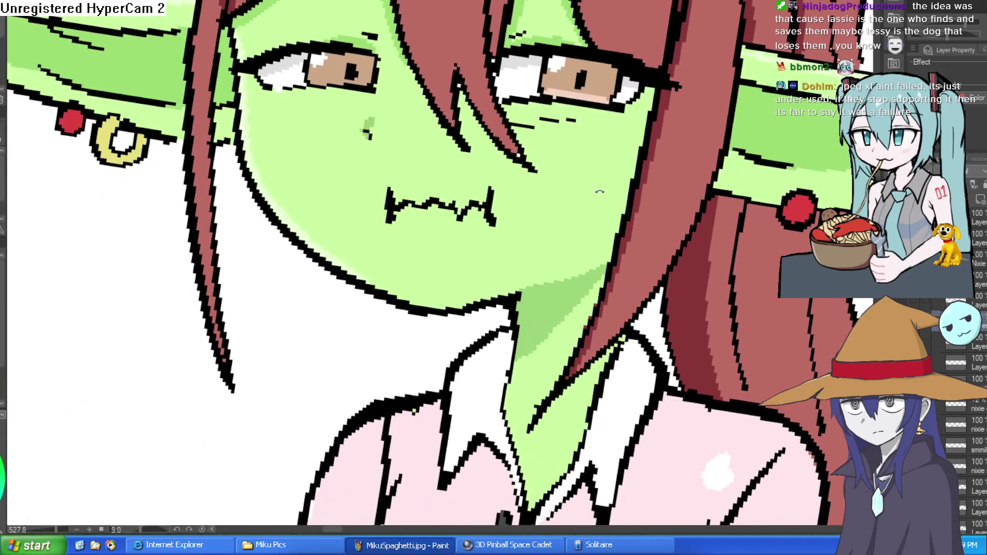
pyautogui.moveTo(599, 192); pyautogui.dragTo(547, 241)
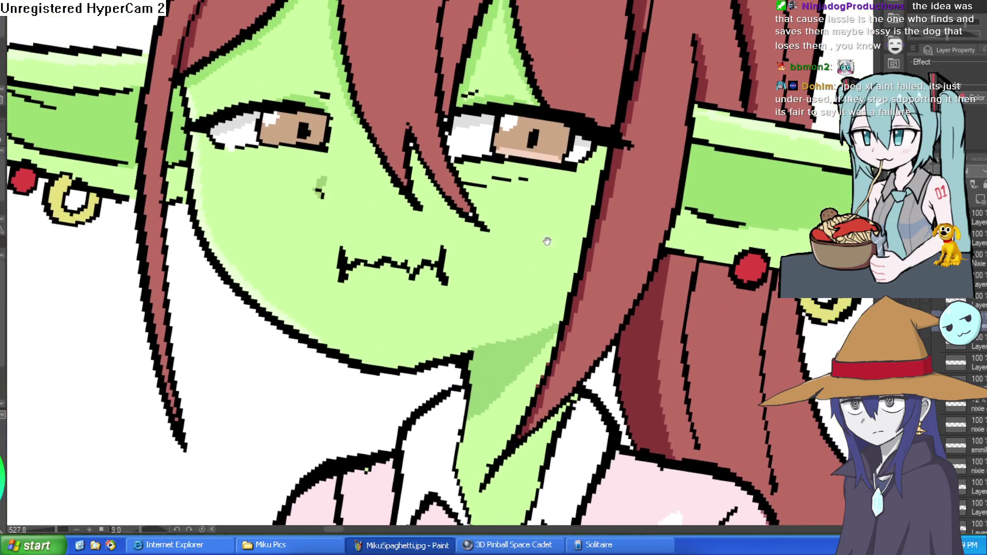
pyautogui.click(559, 207)
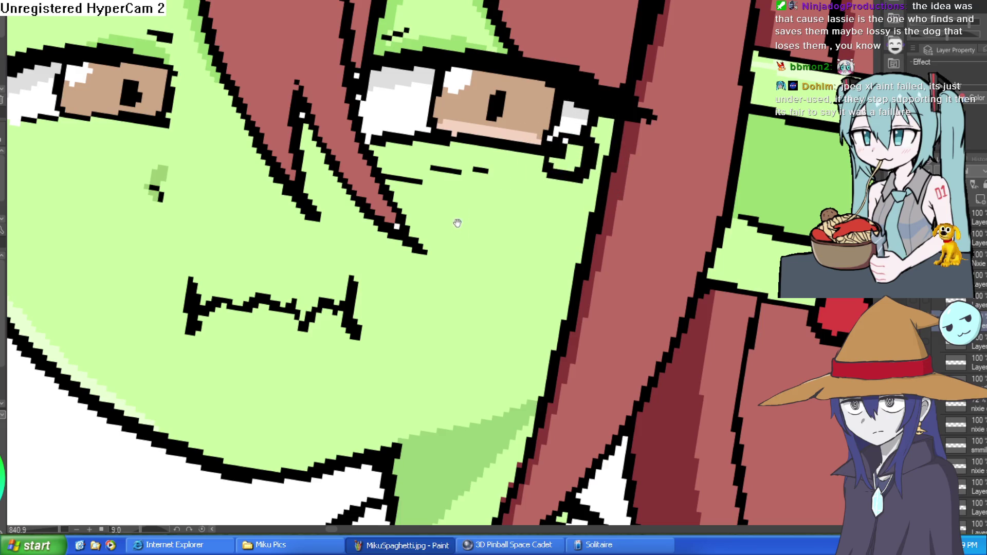
pyautogui.moveTo(575, 132); pyautogui.dragTo(742, 154)
pyautogui.moveTo(165, 139)
pyautogui.mouseDown()
pyautogui.moveTo(202, 154)
pyautogui.moveTo(155, 148)
pyautogui.moveTo(170, 133)
pyautogui.mouseUp()
# Add a short line on the goblin girl's forehead
pyautogui.scroll(-5, 399, 212)
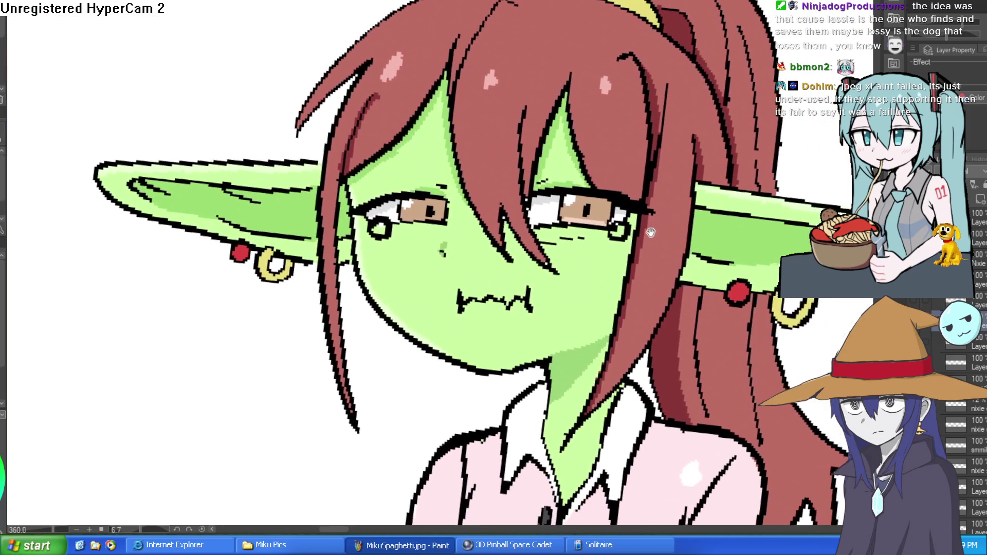
pyautogui.scroll(2, 605, 172)
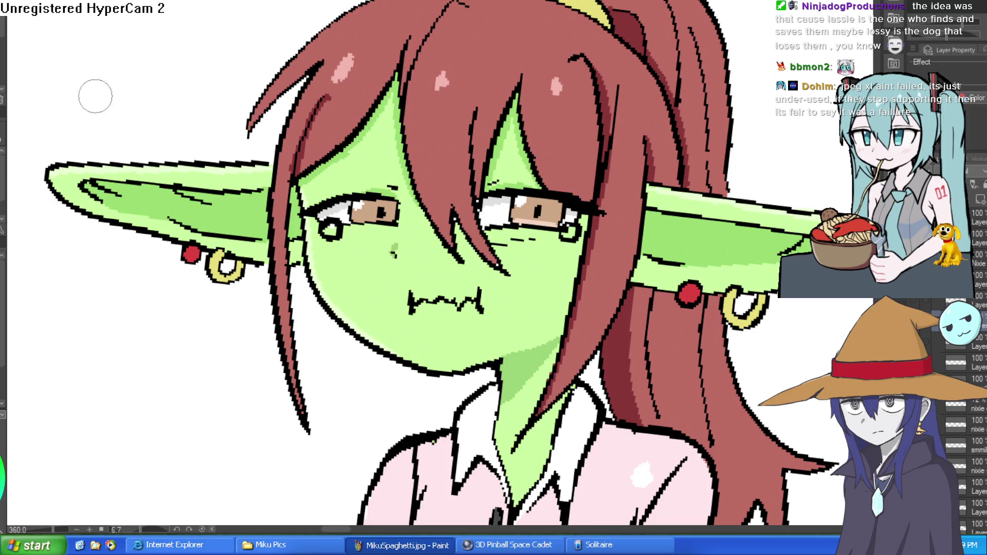
pyautogui.moveTo(496, 167); pyautogui.dragTo(579, 148)
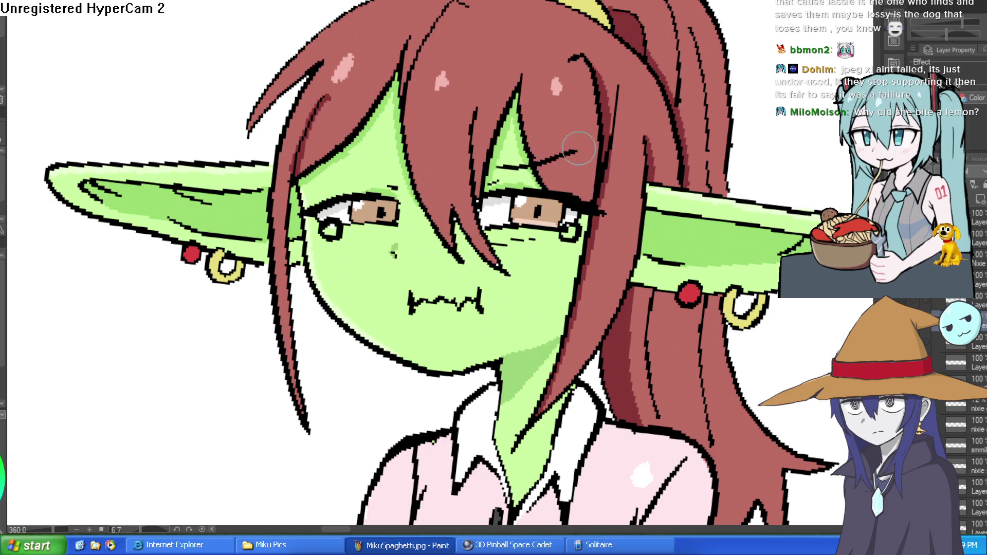
# Redraw the teardrop loop beside the right eye
pyautogui.scroll(-1, 405, 176)
pyautogui.scroll(-2, 569, 180)
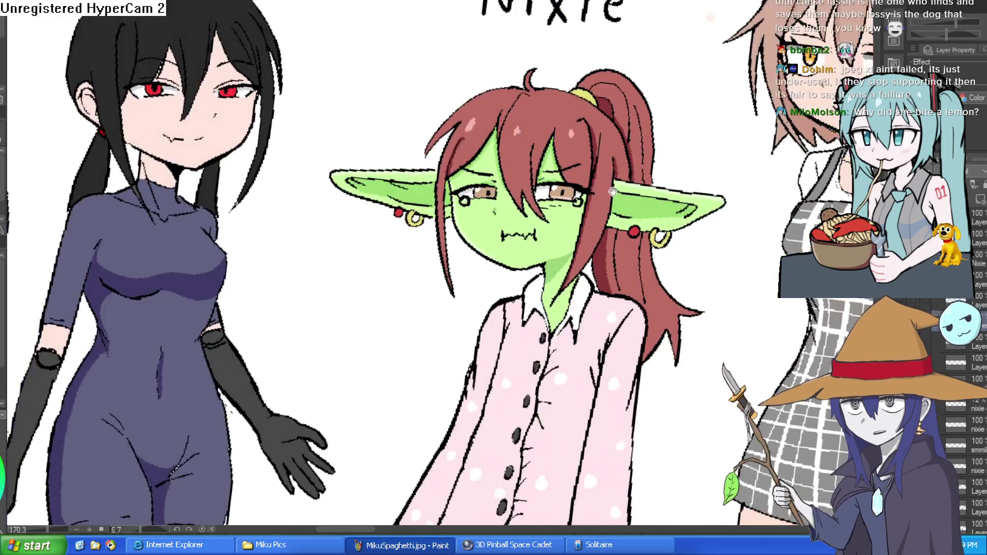
pyautogui.scroll(5, 569, 180)
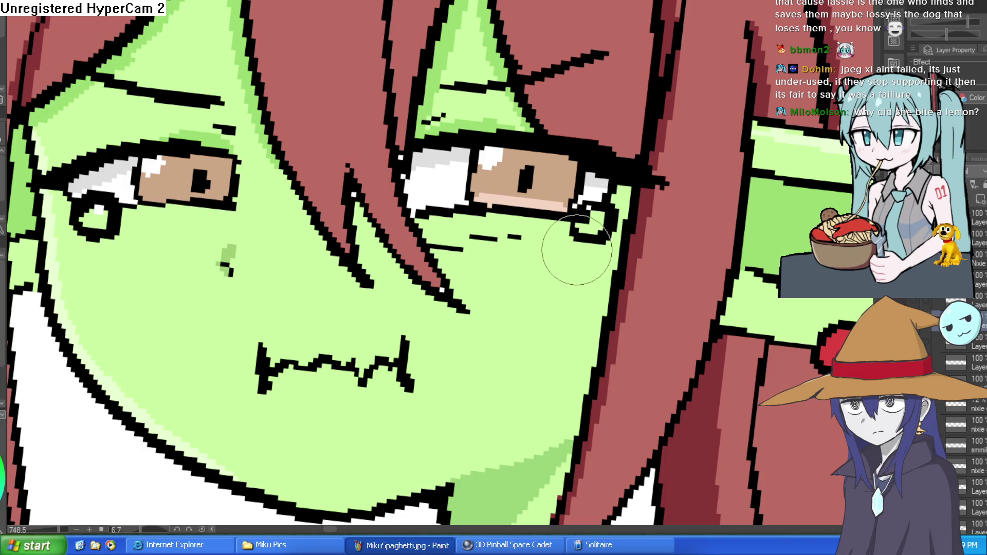
pyautogui.moveTo(577, 250); pyautogui.dragTo(572, 259)
# Add a curved line down to the jawline and an inner line along the left cheek
pyautogui.scroll(-1, 522, 326)
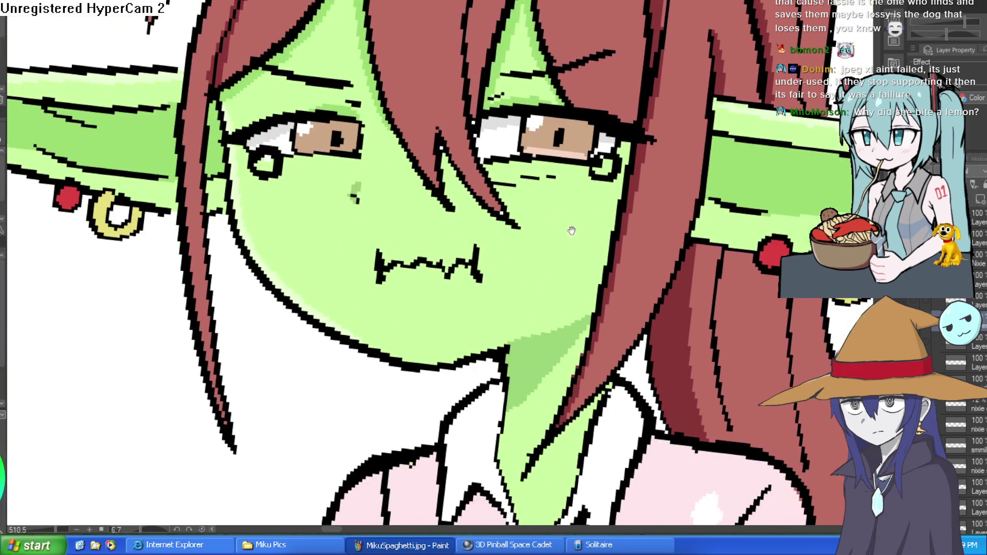
pyautogui.moveTo(250, 312); pyautogui.dragTo(334, 336)
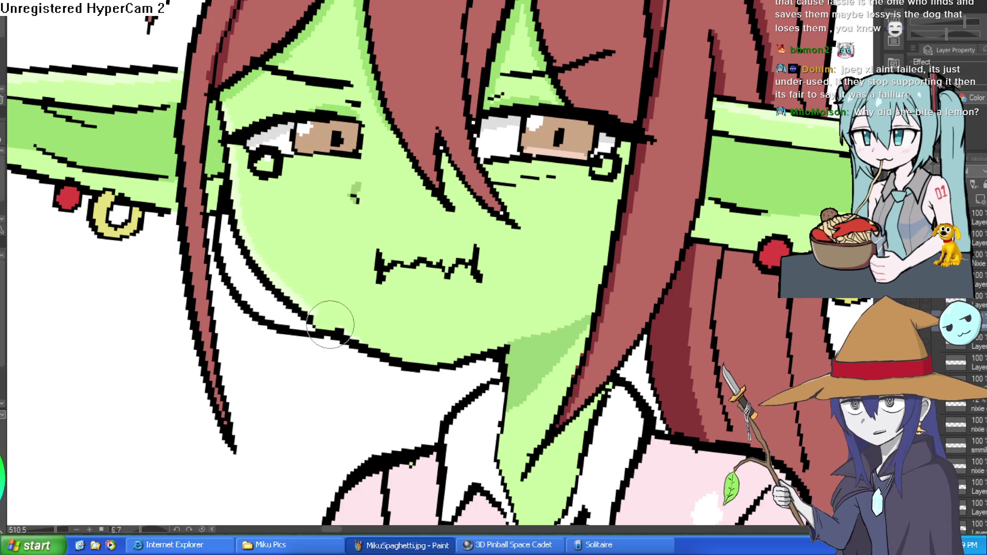
pyautogui.moveTo(268, 280)
pyautogui.mouseDown()
pyautogui.moveTo(241, 256)
pyautogui.moveTo(270, 299)
pyautogui.moveTo(255, 245)
pyautogui.mouseUp()
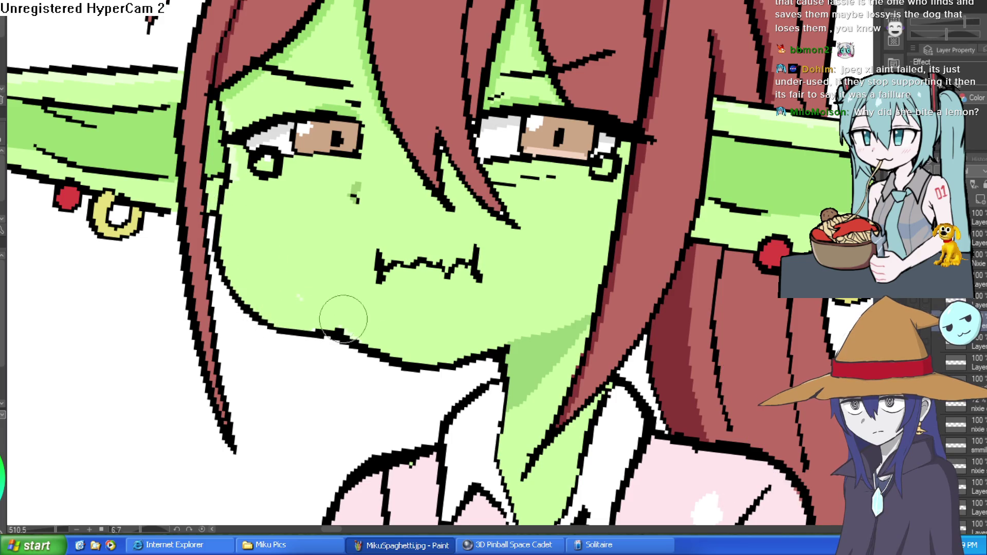
# Fill the right and left teardrops with light blue
pyautogui.scroll(-3, 304, 302)
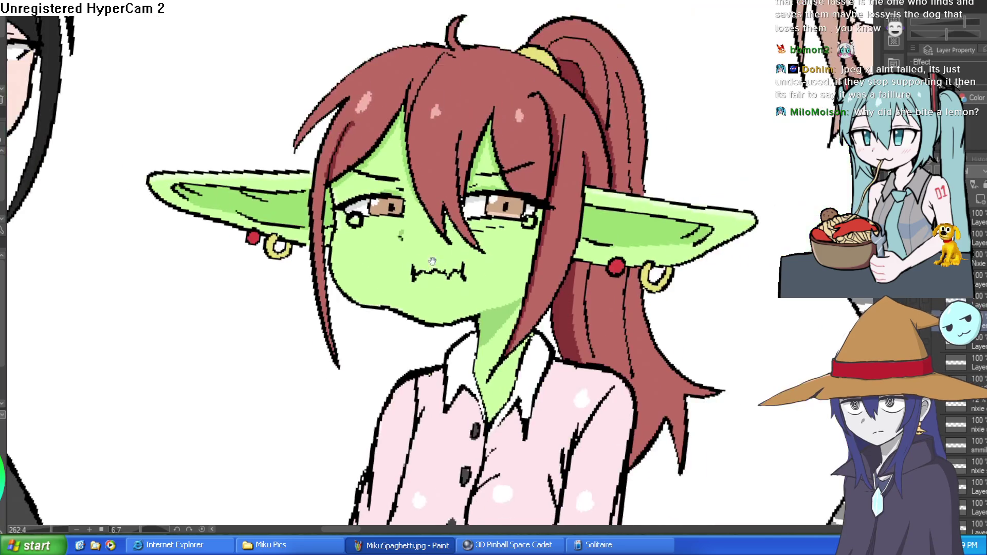
pyautogui.moveTo(616, 266); pyautogui.dragTo(613, 259)
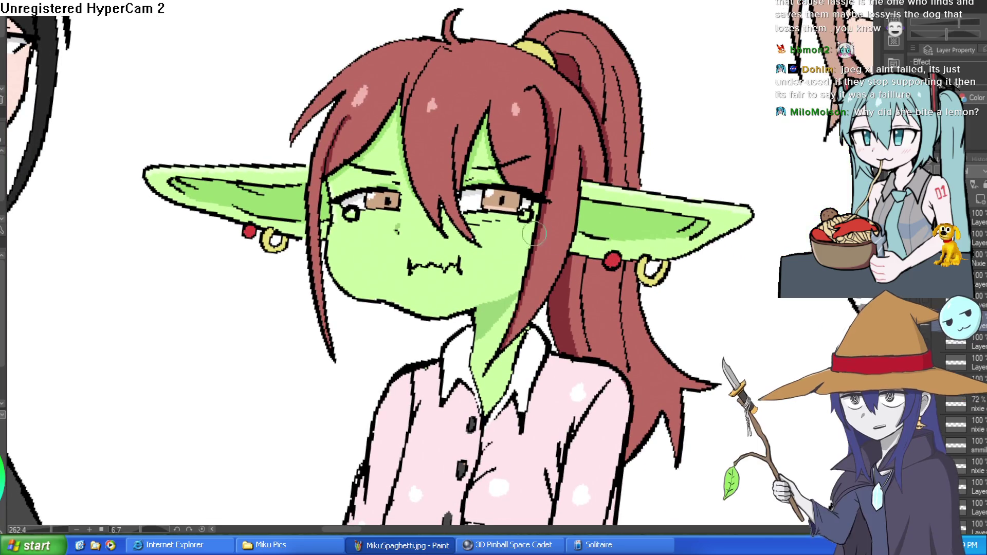
pyautogui.moveTo(515, 238); pyautogui.dragTo(518, 223)
pyautogui.scroll(4, 581, 230)
pyautogui.moveTo(580, 229); pyautogui.dragTo(543, 258)
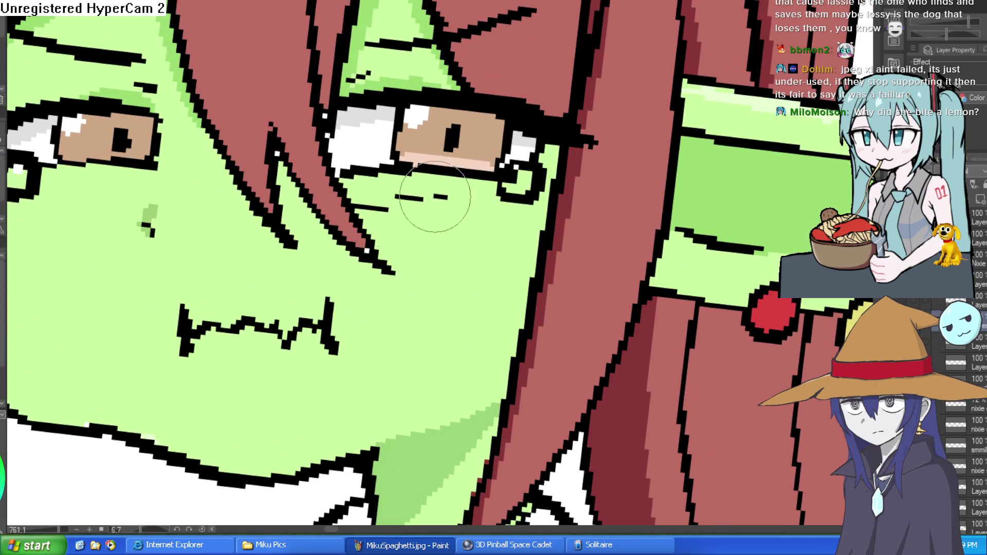
pyautogui.moveTo(517, 169); pyautogui.dragTo(520, 181)
pyautogui.moveTo(263, 200); pyautogui.dragTo(425, 173)
pyautogui.click(178, 149)
pyautogui.scroll(-6, 447, 198)
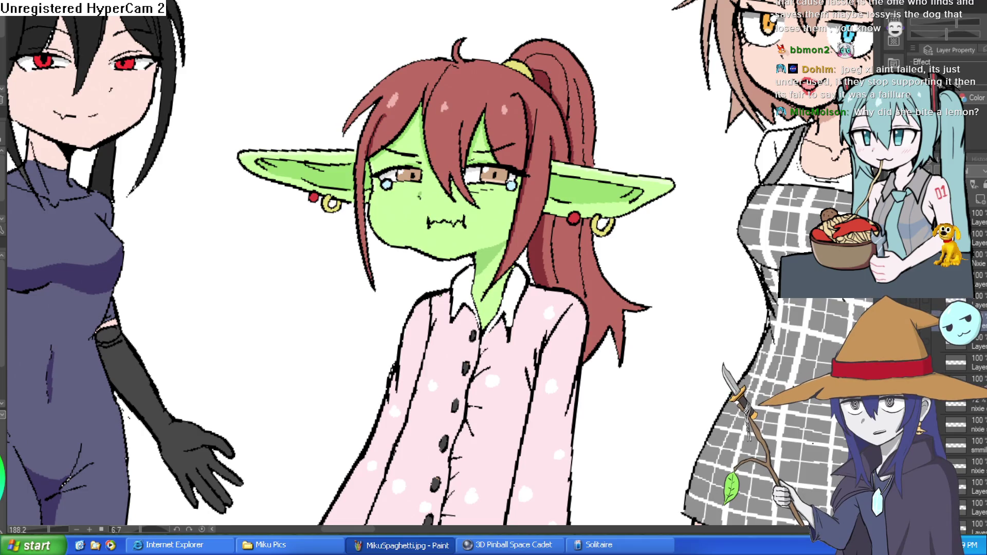
# Brush and rework a darker green shadow under the chin
pyautogui.scroll(5, 533, 198)
pyautogui.moveTo(457, 275)
pyautogui.mouseDown()
pyautogui.moveTo(437, 287)
pyautogui.moveTo(497, 303)
pyautogui.mouseUp()
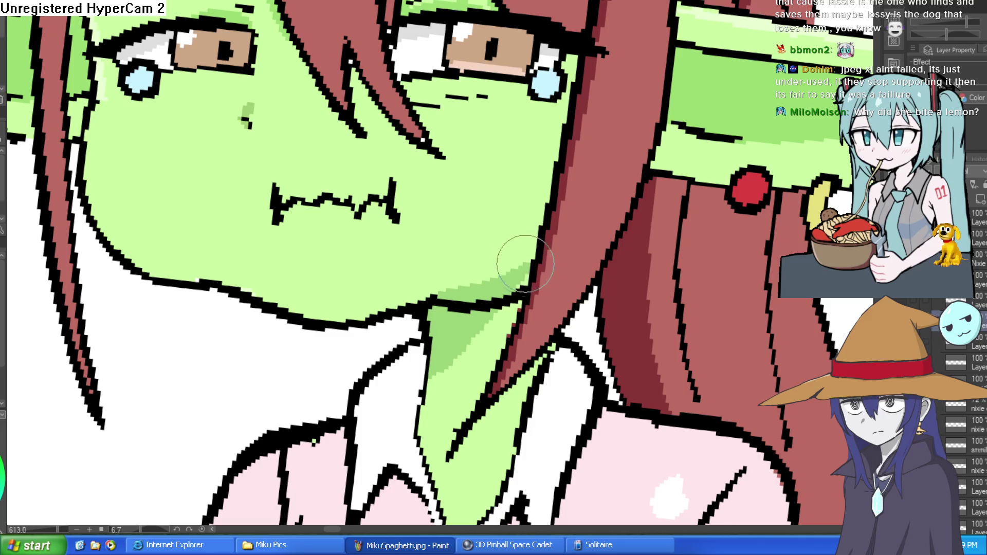
pyautogui.moveTo(524, 272)
pyautogui.mouseDown()
pyautogui.moveTo(421, 288)
pyautogui.moveTo(514, 269)
pyautogui.mouseUp()
# Rotate the canvas back toward level and zoom in on the mouth
pyautogui.scroll(-4, 514, 270)
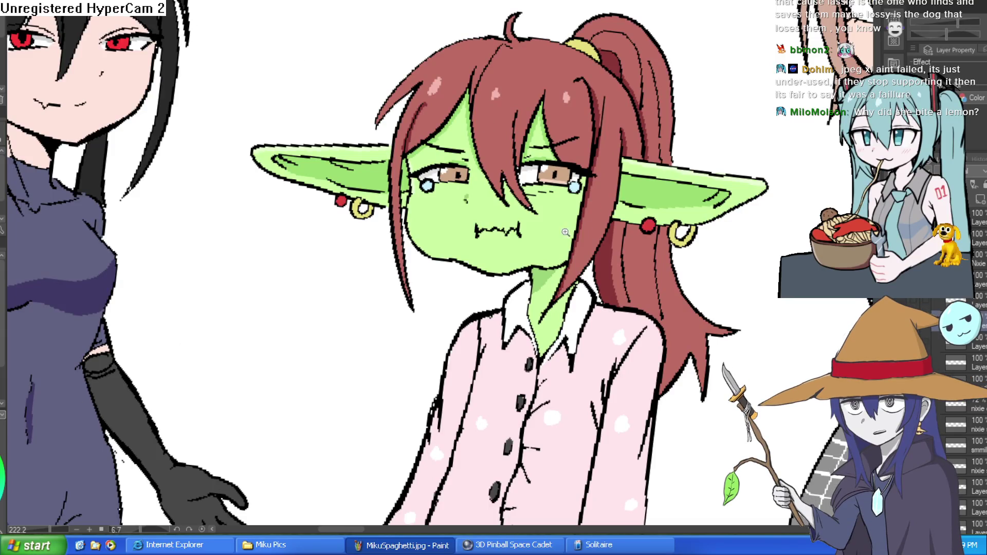
pyautogui.scroll(3, 565, 233)
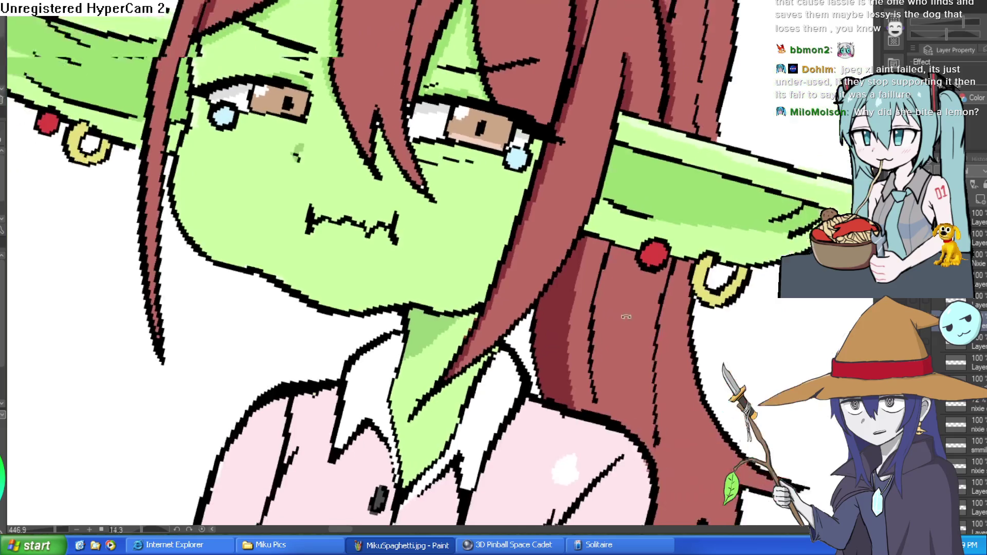
pyautogui.scroll(-4, 626, 316)
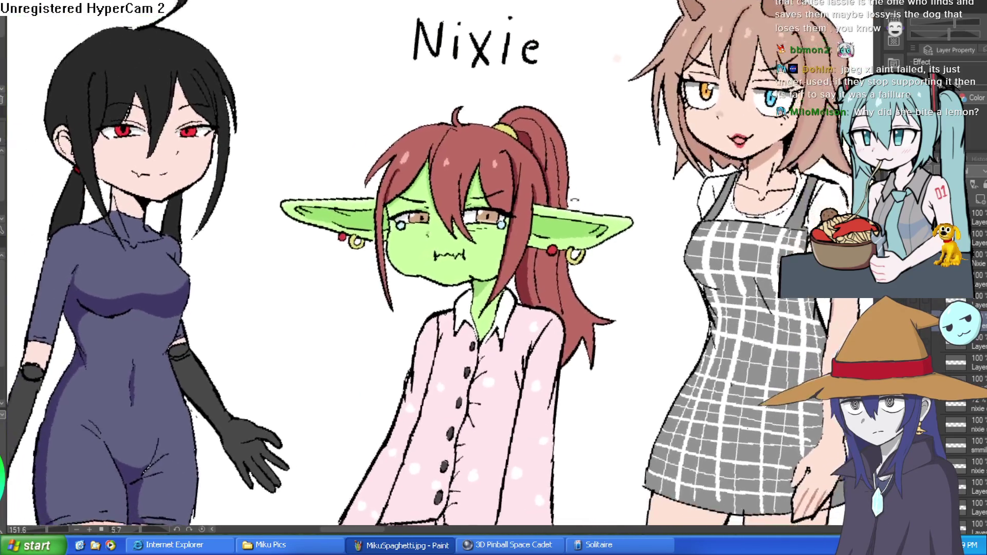
pyautogui.moveTo(493, 278)
pyautogui.mouseDown()
pyautogui.moveTo(422, 308)
pyautogui.moveTo(511, 288)
pyautogui.mouseUp()
pyautogui.moveTo(581, 178)
pyautogui.mouseDown()
pyautogui.moveTo(590, 143)
pyautogui.moveTo(554, 177)
pyautogui.mouseUp()
pyautogui.scroll(7, 568, 162)
pyautogui.scroll(-4, 568, 162)
pyautogui.scroll(2, 544, 175)
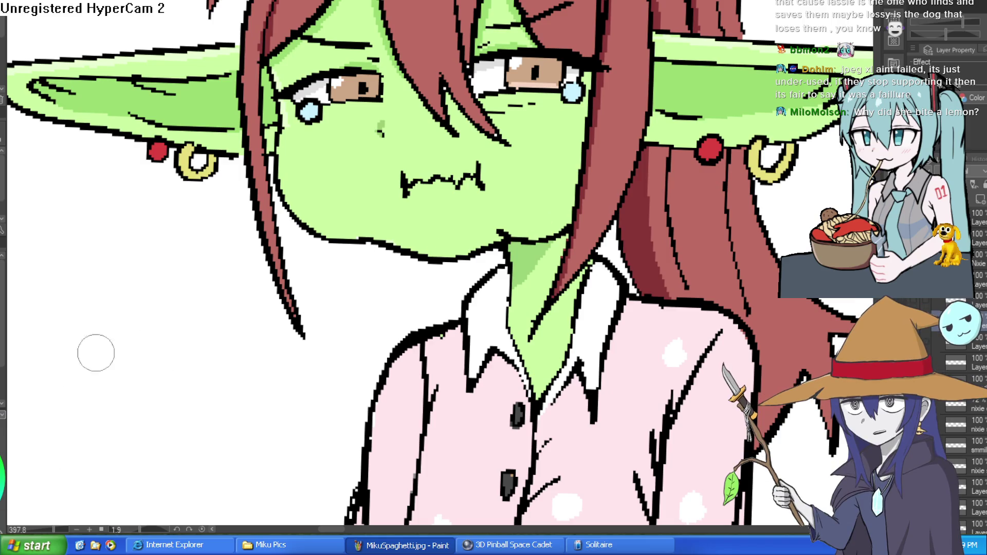
# Paint blue, green, yellow, orange, red, magenta, purple and blue stripes from the mouth onto the shirt
pyautogui.moveTo(412, 186); pyautogui.dragTo(412, 369)
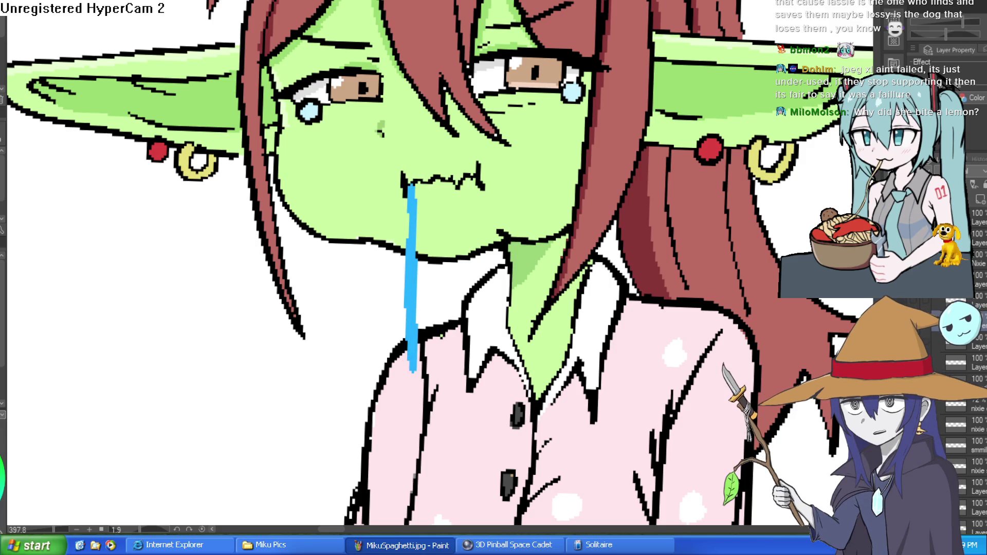
pyautogui.moveTo(417, 186); pyautogui.dragTo(419, 368)
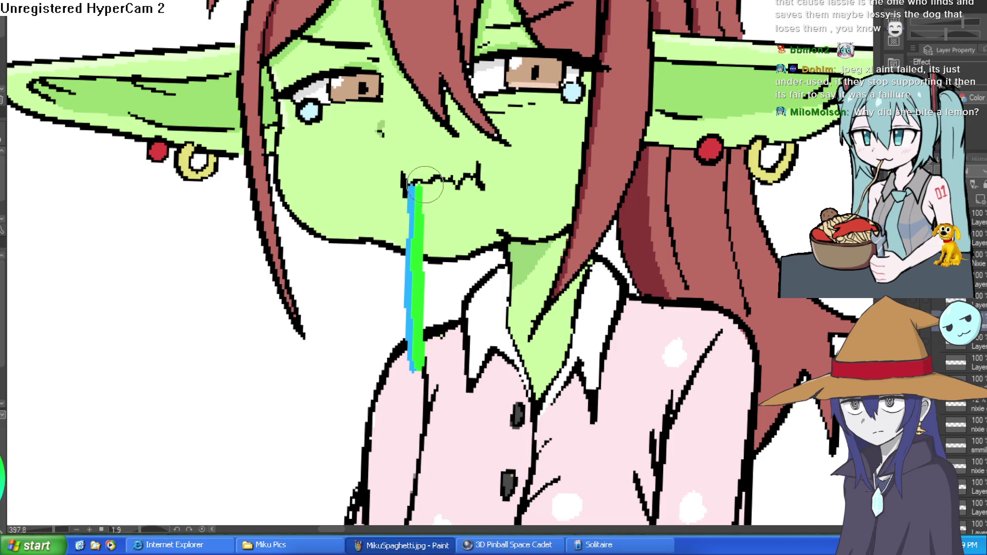
pyautogui.moveTo(425, 184); pyautogui.dragTo(429, 364)
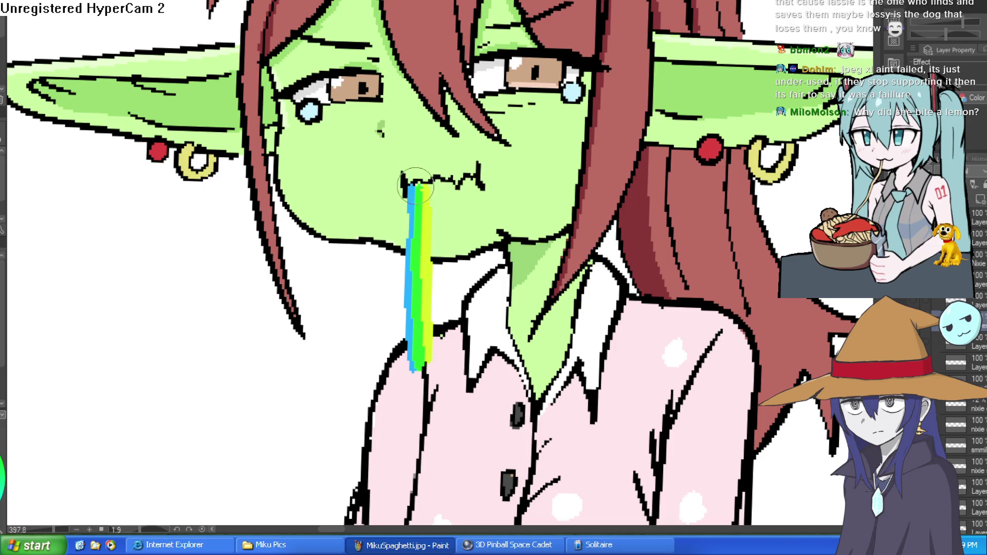
pyautogui.moveTo(433, 183); pyautogui.dragTo(434, 354)
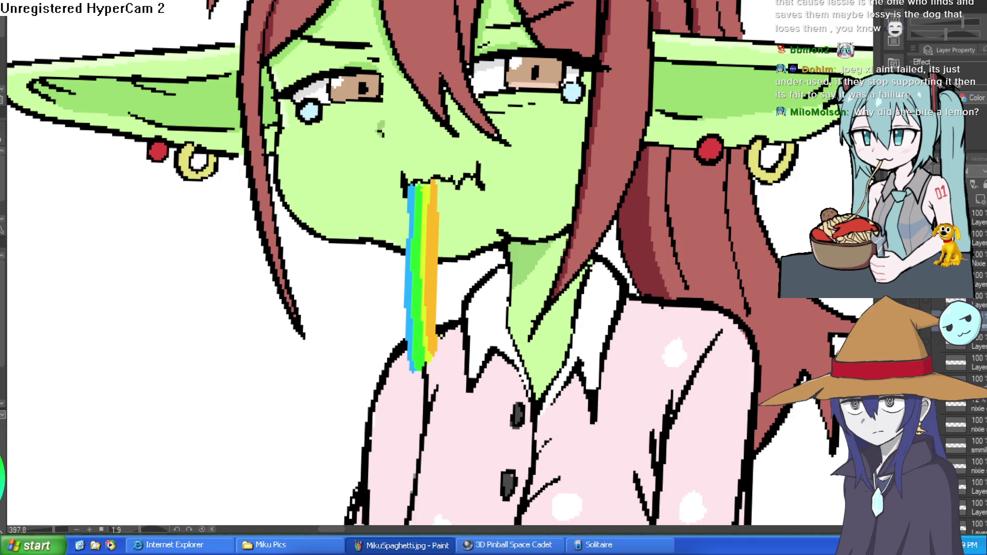
pyautogui.moveTo(442, 181); pyautogui.dragTo(441, 353)
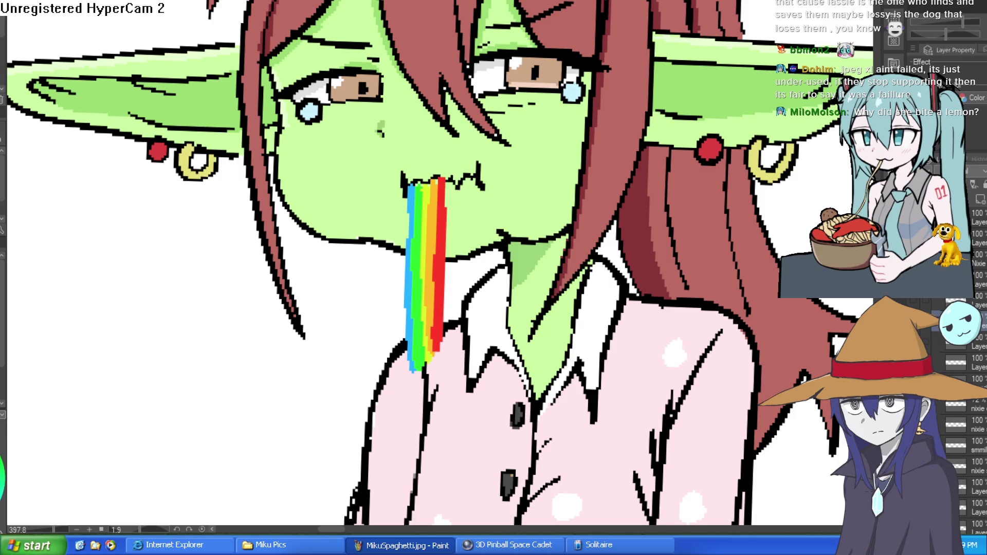
pyautogui.moveTo(451, 184); pyautogui.dragTo(443, 331)
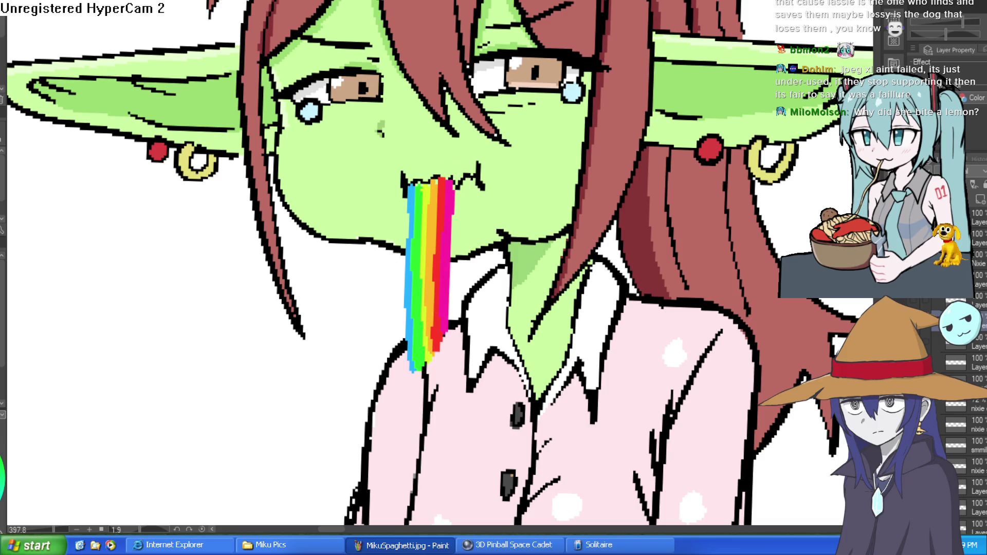
pyautogui.moveTo(460, 191); pyautogui.dragTo(448, 329)
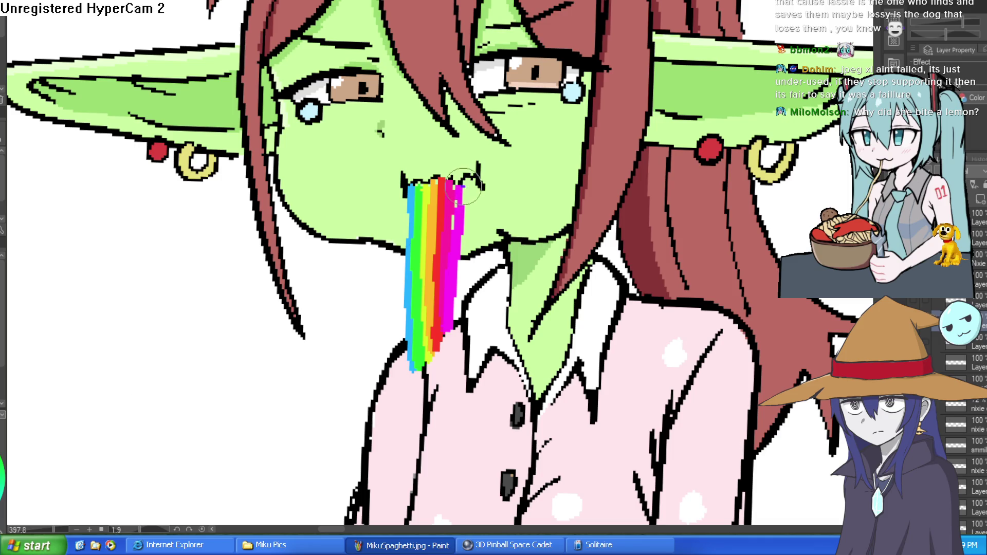
pyautogui.moveTo(464, 186); pyautogui.dragTo(454, 360)
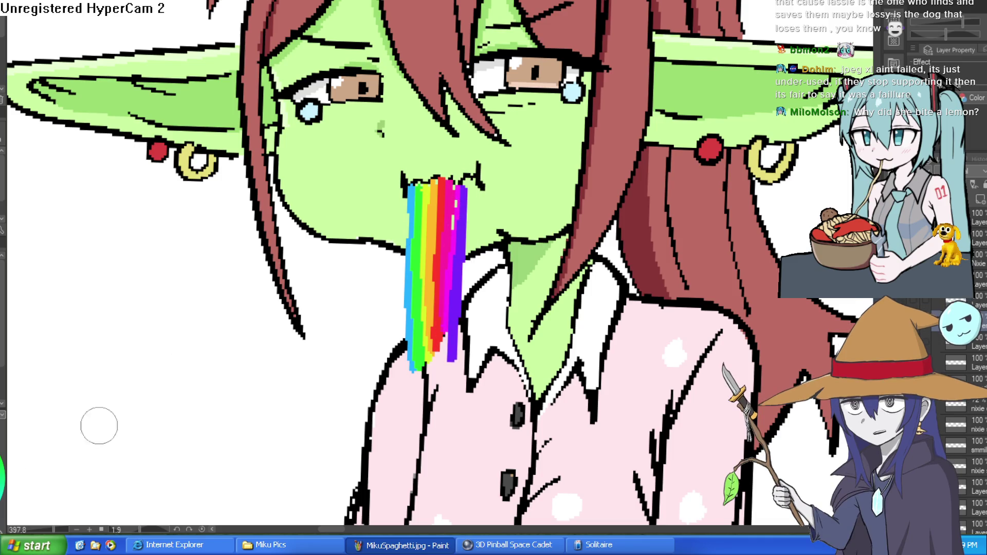
pyautogui.moveTo(475, 177); pyautogui.dragTo(466, 336)
pyautogui.scroll(-3, 579, 280)
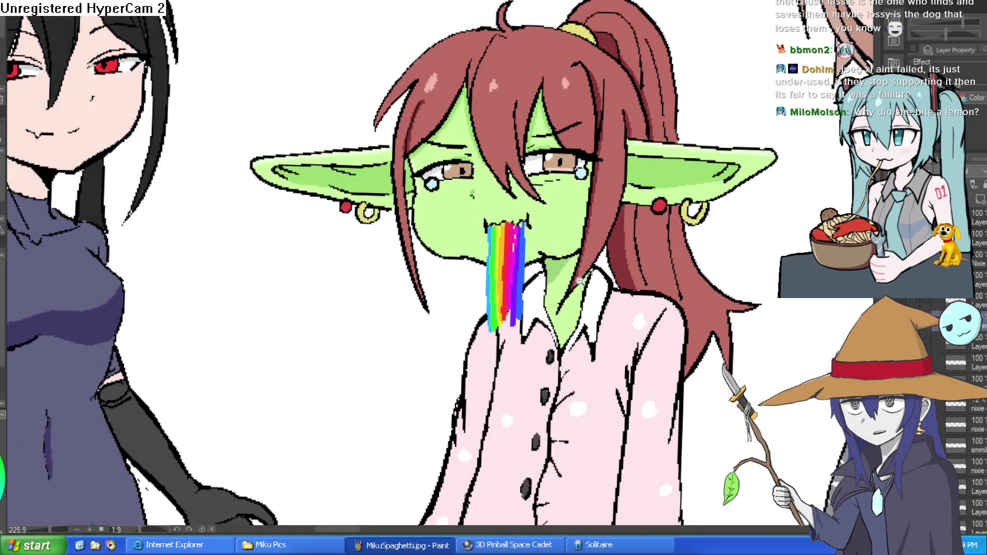
pyautogui.moveTo(623, 263); pyautogui.dragTo(615, 334)
# Undo the rainbow stripes and the light-blue teardrop fills, then recentre the goblin girl
pyautogui.hotkey('ctrl', 'z')
pyautogui.hotkey('ctrl', 'z')
pyautogui.hotkey('ctrl', 'z')
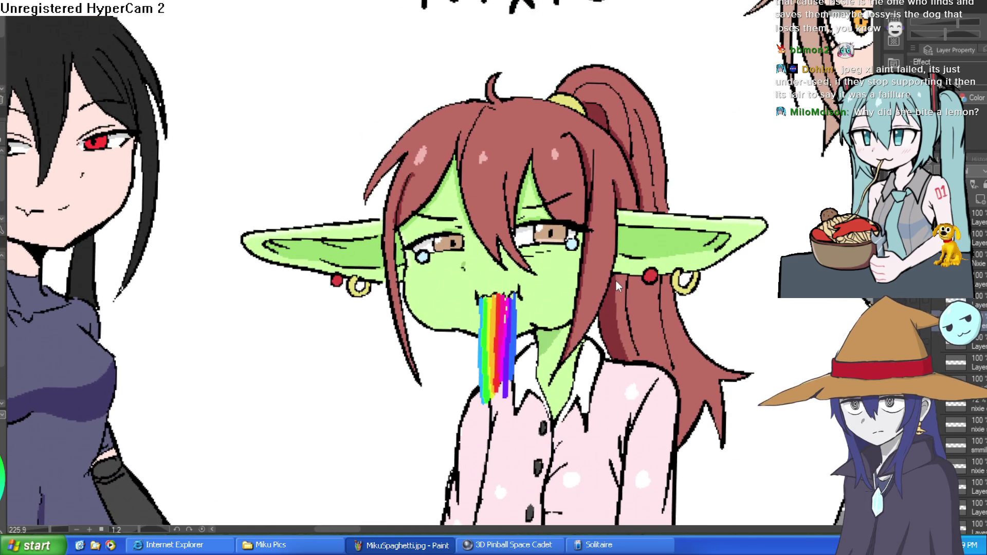
pyautogui.hotkey('ctrl', 'z')
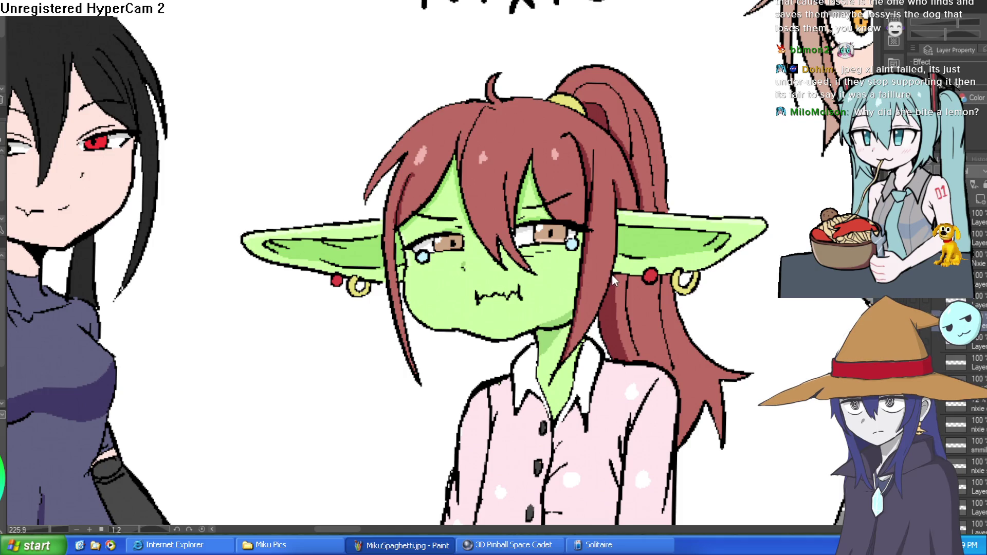
pyautogui.hotkey('ctrl', 'z')
pyautogui.hotkey('ctrl', 'z')
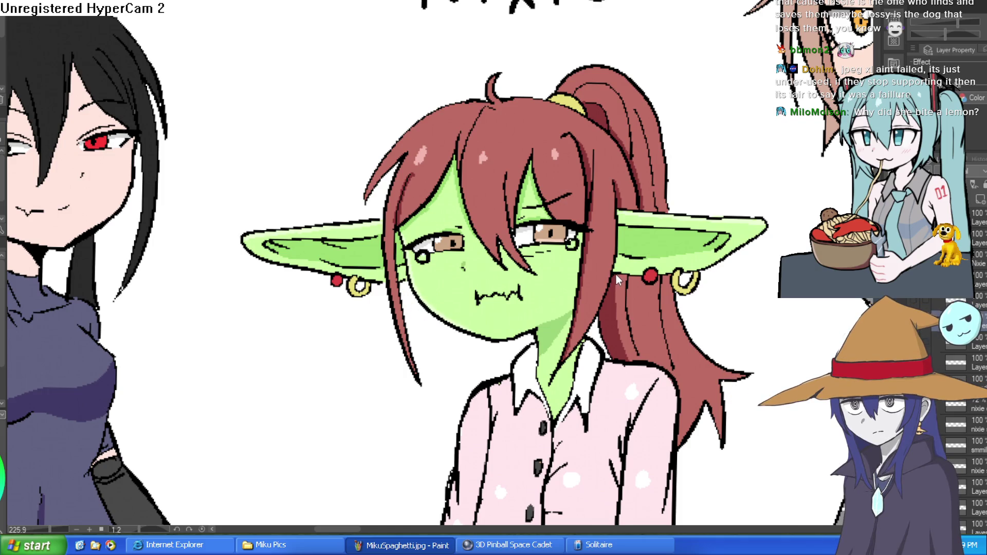
pyautogui.hotkey('ctrl', 'z')
pyautogui.moveTo(612, 280); pyautogui.dragTo(575, 305)
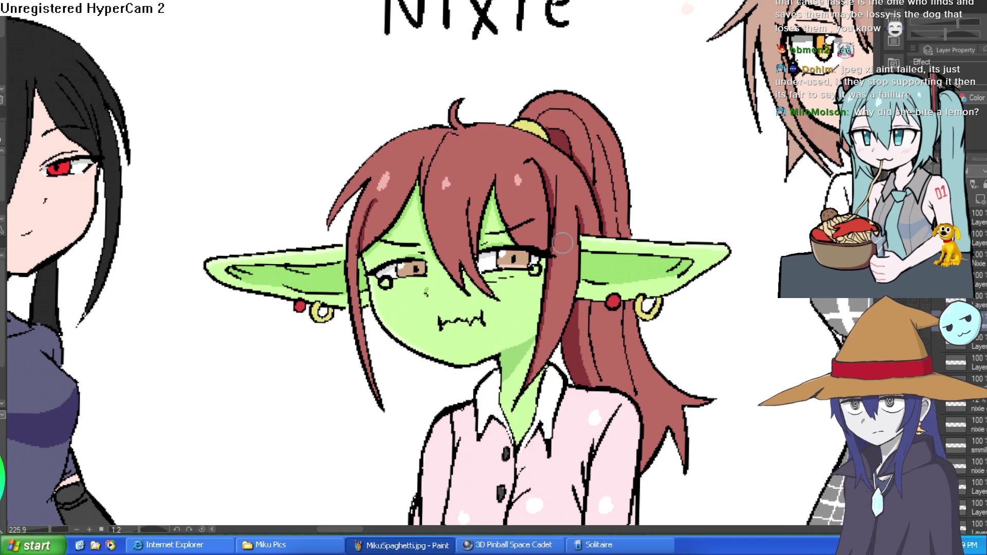
pyautogui.scroll(5, 401, 341)
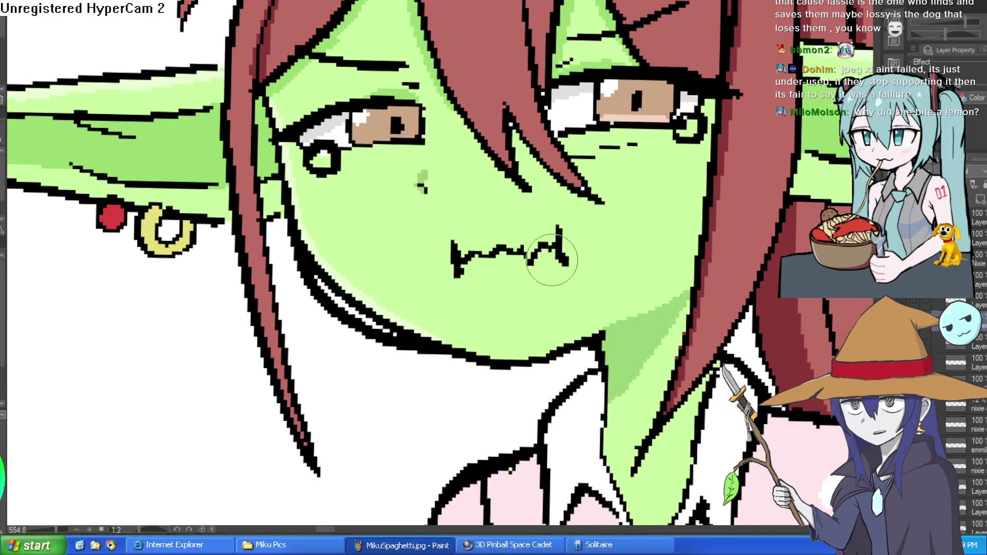
# Remove the extra inner chin line, undoing and erasing a retried inner stroke
pyautogui.hotkey('ctrl', 'z')
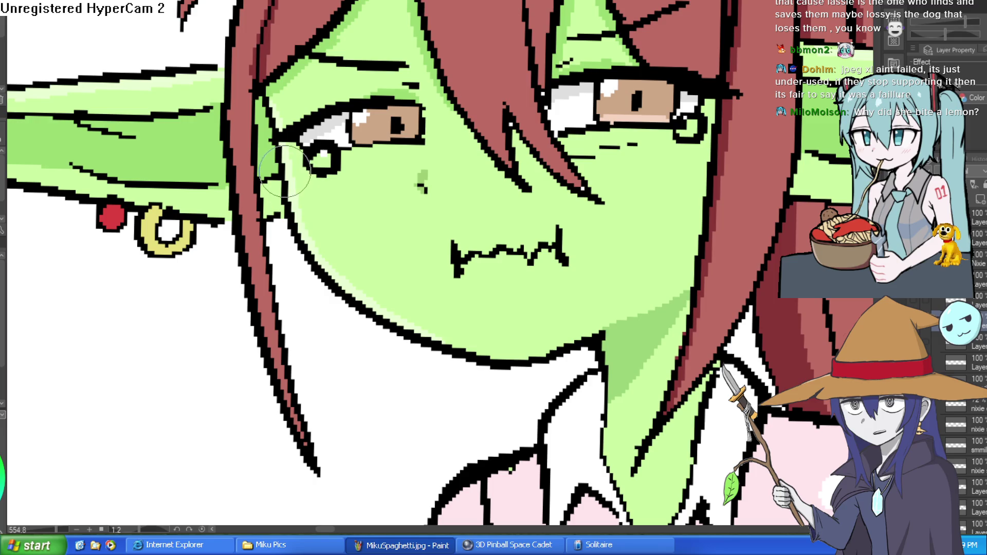
pyautogui.moveTo(282, 223); pyautogui.dragTo(359, 307)
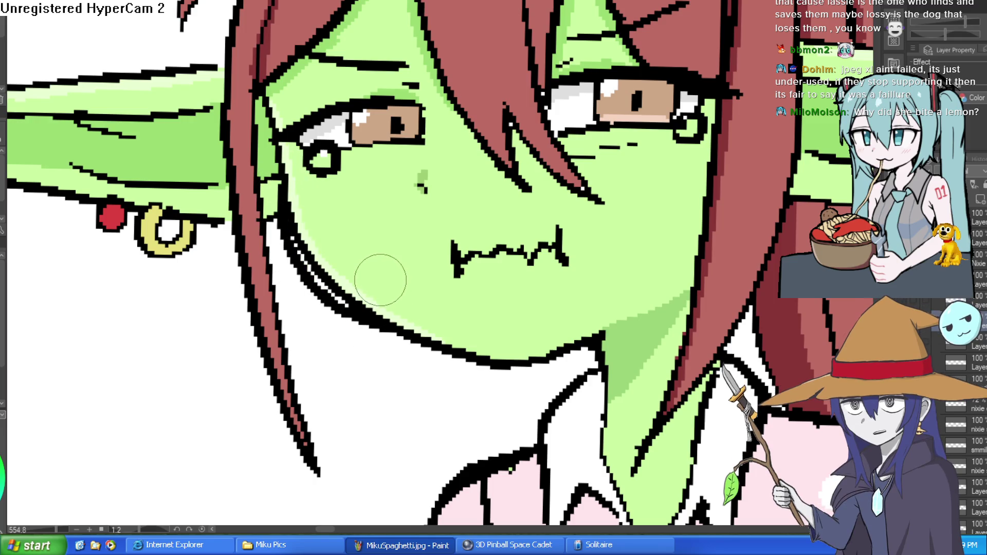
pyautogui.hotkey('ctrl', 'z')
pyautogui.moveTo(328, 287)
pyautogui.mouseDown()
pyautogui.moveTo(295, 196)
pyautogui.moveTo(326, 265)
pyautogui.moveTo(348, 279)
pyautogui.moveTo(348, 269)
pyautogui.moveTo(378, 302)
pyautogui.mouseUp()
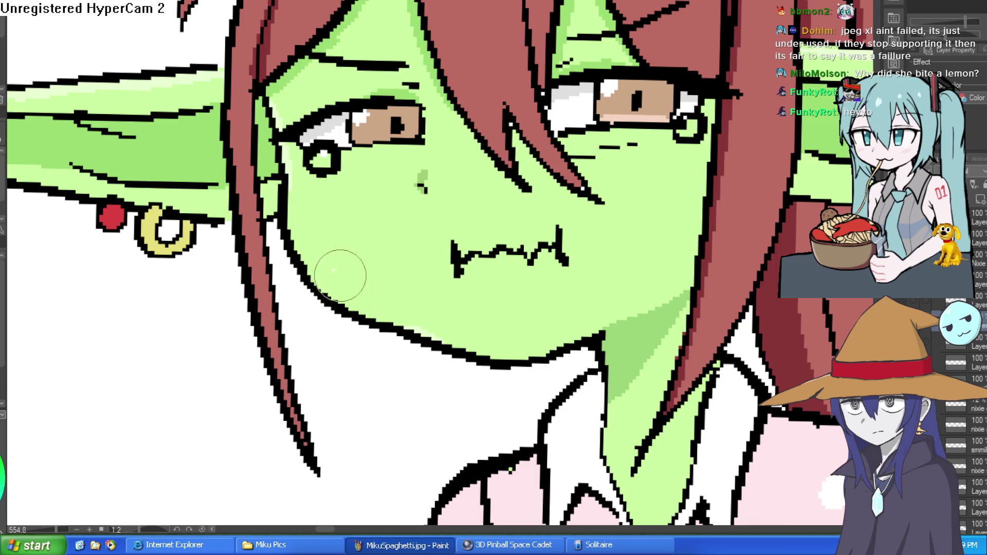
pyautogui.scroll(-3, 591, 273)
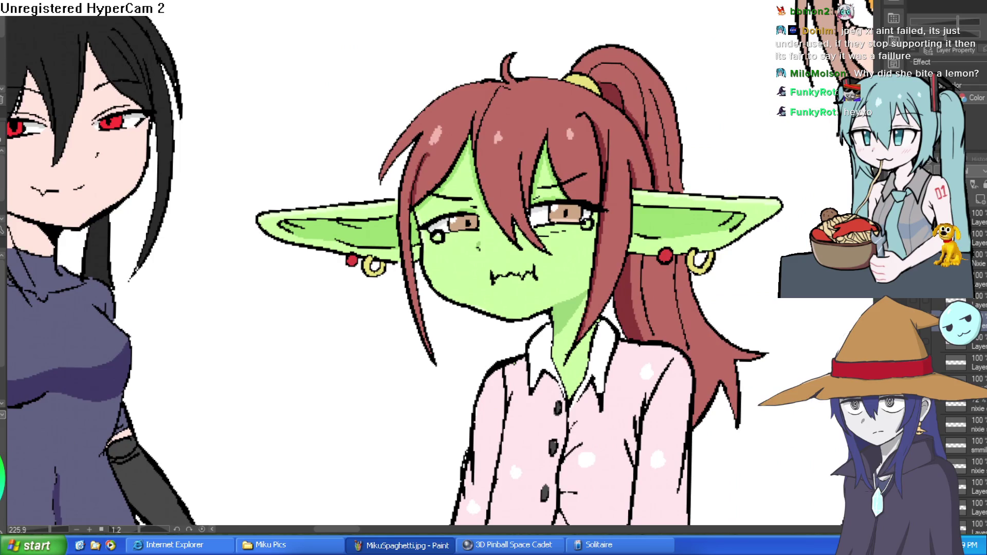
# Move across the face to each eye, fill both teardrops light blue, then tilt the view
pyautogui.scroll(5, 586, 224)
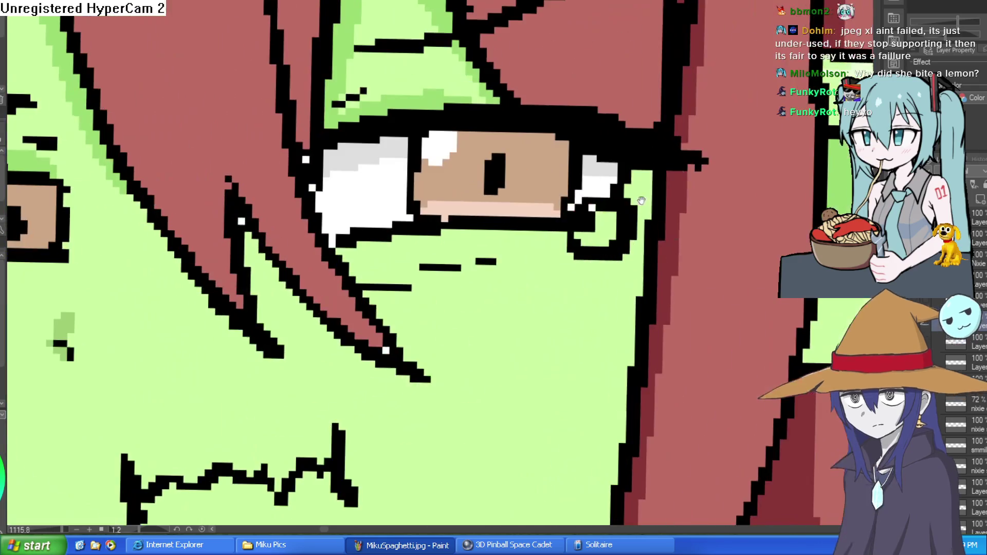
pyautogui.moveTo(146, 285)
pyautogui.mouseDown()
pyautogui.moveTo(262, 262)
pyautogui.moveTo(437, 201)
pyautogui.mouseUp()
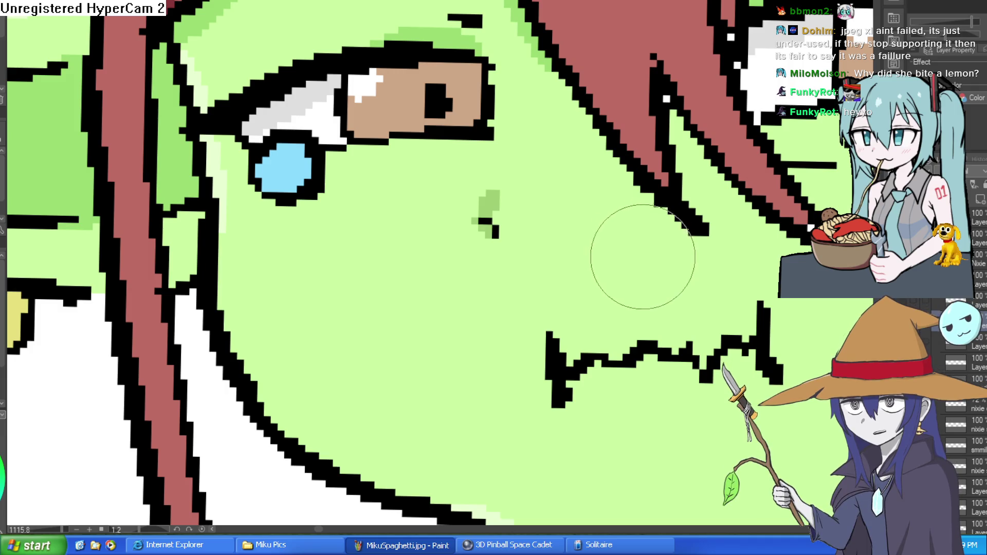
pyautogui.moveTo(640, 267); pyautogui.dragTo(410, 210)
pyautogui.scroll(-3, 460, 223)
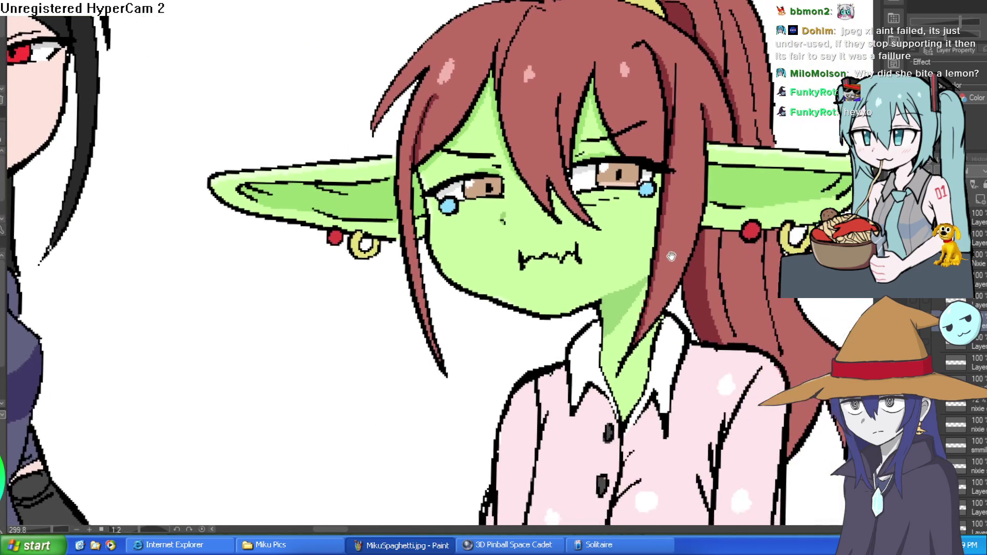
pyautogui.scroll(2, 574, 252)
pyautogui.scroll(-1, 575, 252)
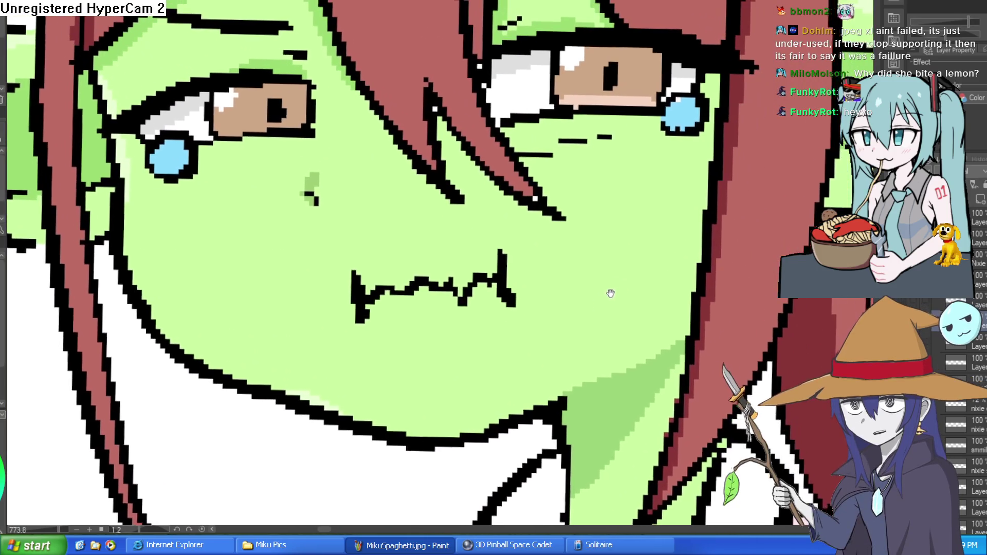
pyautogui.scroll(1, 547, 288)
pyautogui.scroll(-5, 440, 276)
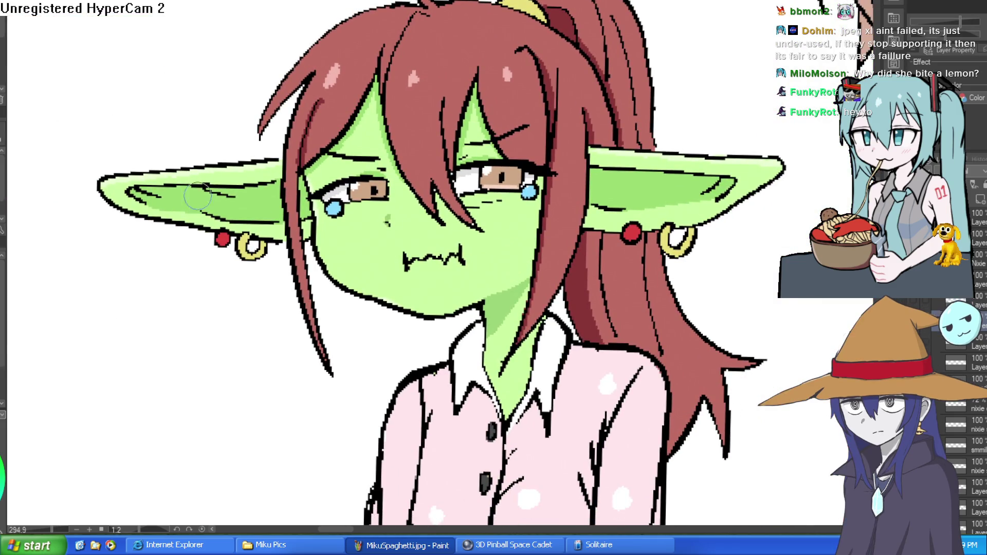
pyautogui.moveTo(161, 95); pyautogui.dragTo(488, 189)
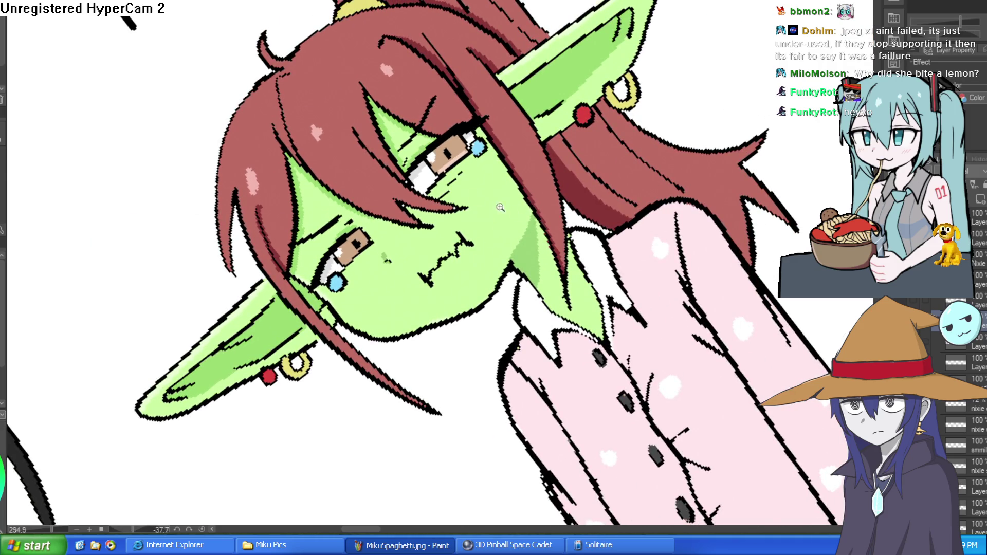
# Lasso and delete the old zigzag mouth, undoing a test paste
pyautogui.click(500, 207)
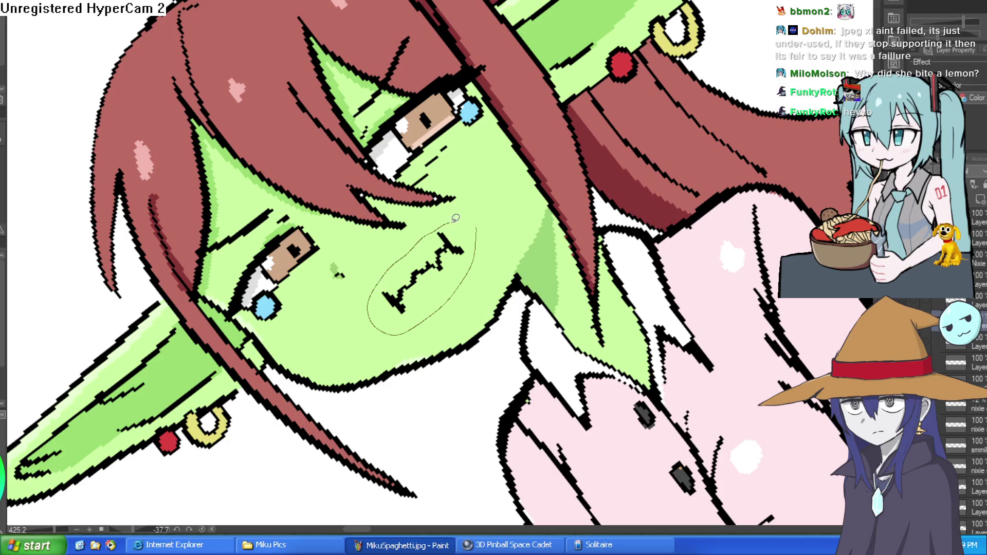
pyautogui.moveTo(455, 218); pyautogui.dragTo(456, 219)
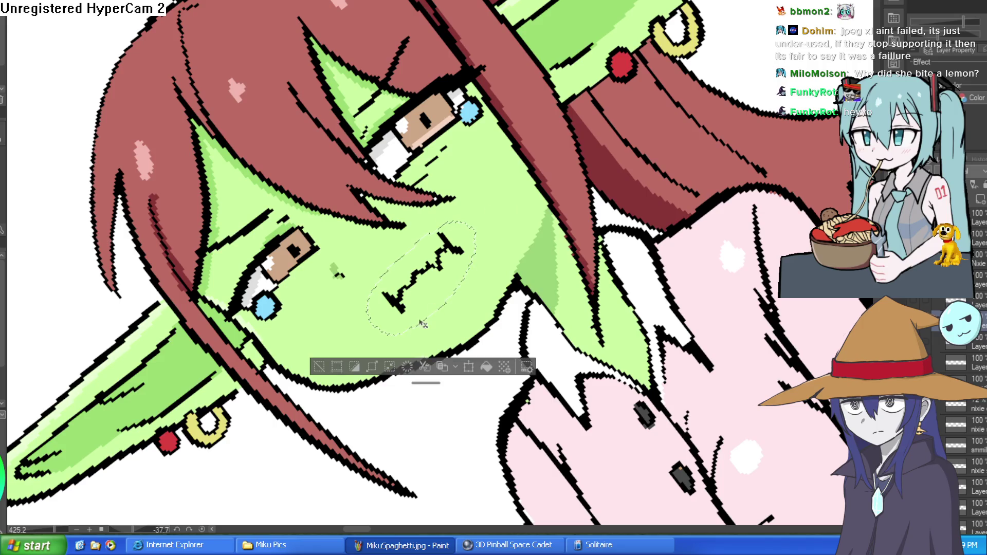
pyautogui.press('Delete')
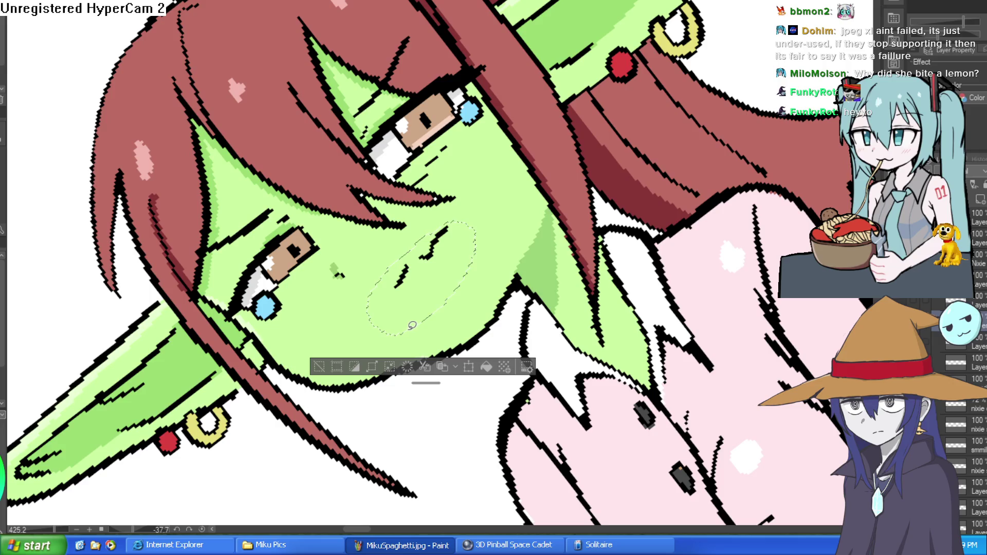
pyautogui.hotkey('ctrl', 'v')
pyautogui.click(319, 367)
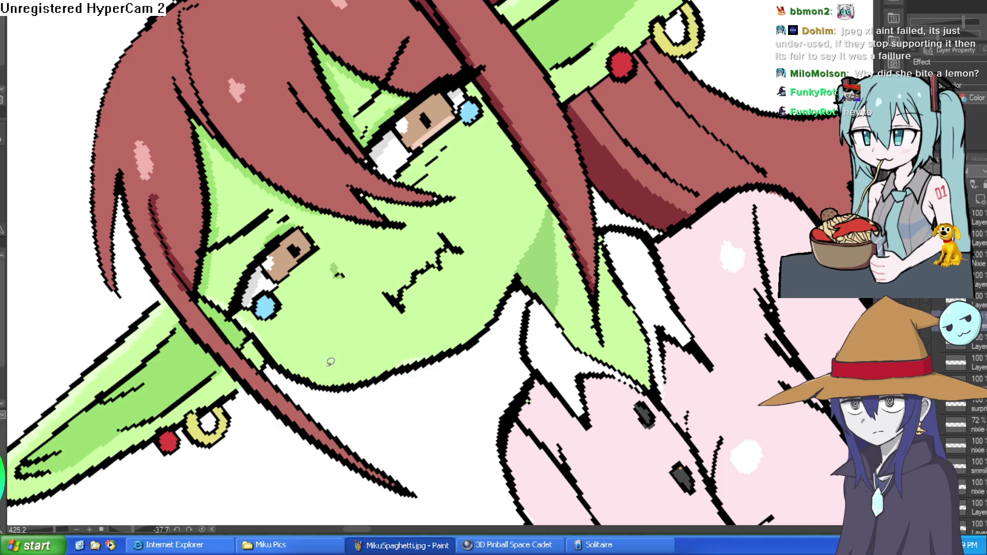
pyautogui.hotkey('ctrl', 'z')
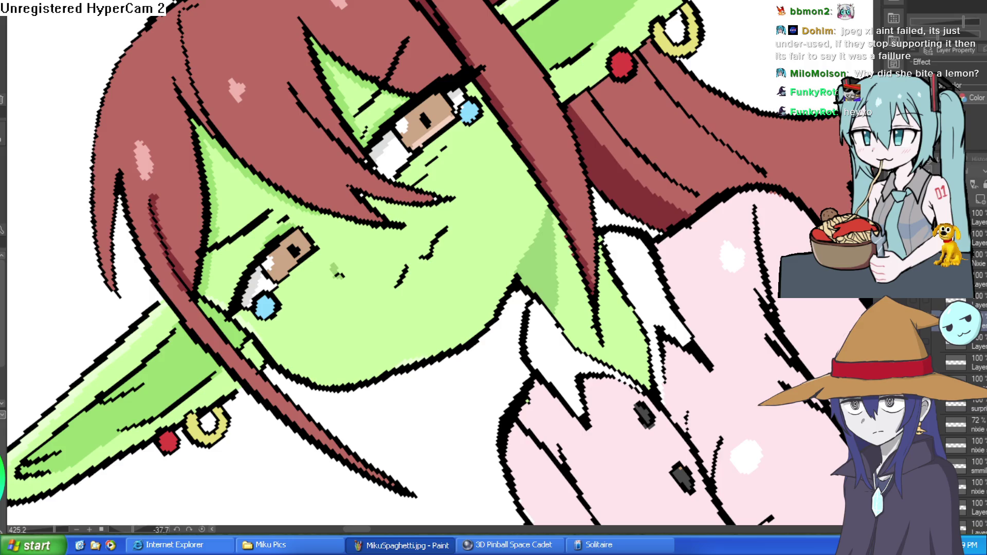
# On the drawing layer, erase leftover mouth fragments and draw a shorter flat mouth line
pyautogui.click(925, 341)
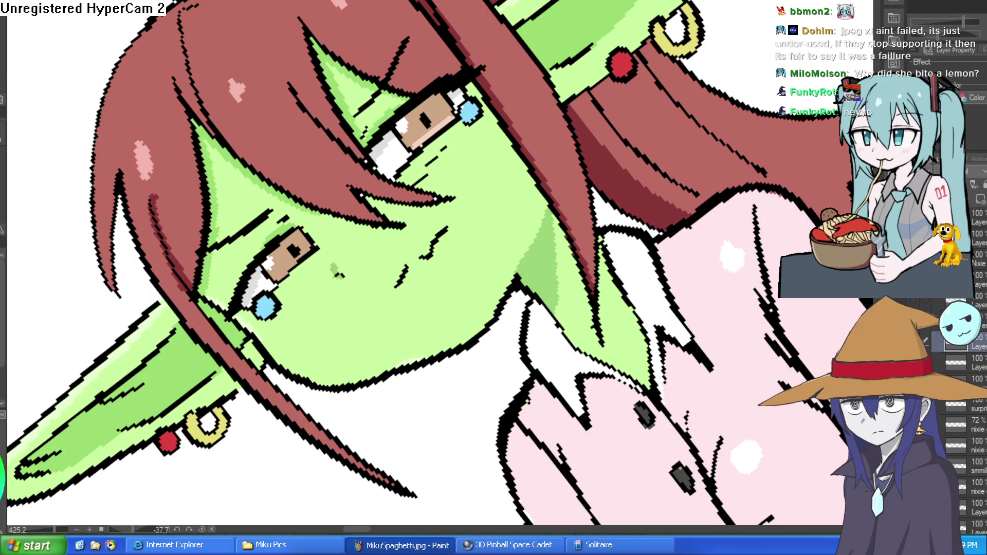
pyautogui.moveTo(435, 249); pyautogui.dragTo(450, 222)
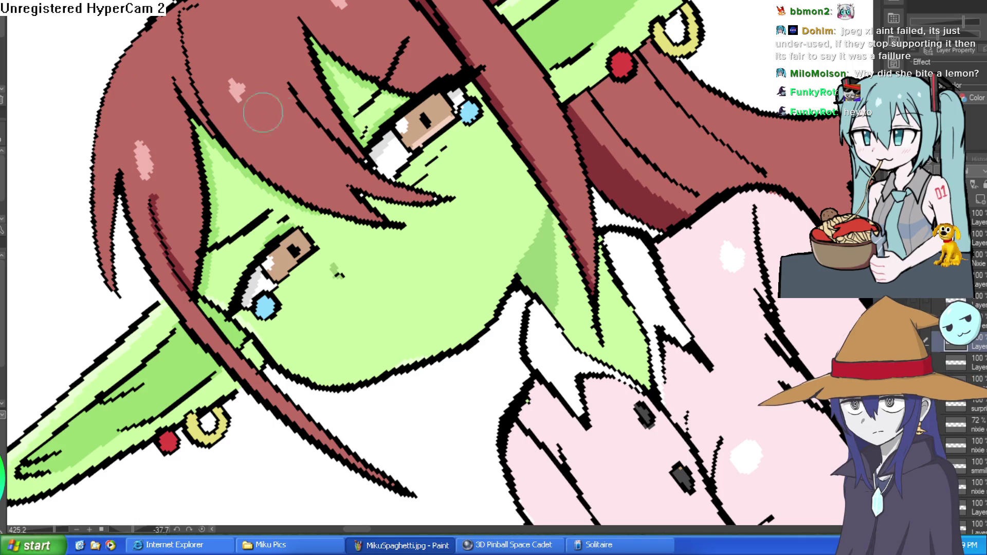
pyautogui.moveTo(580, 189); pyautogui.dragTo(453, 270)
pyautogui.moveTo(311, 250); pyautogui.dragTo(410, 252)
pyautogui.hotkey('ctrl', 'z')
pyautogui.moveTo(323, 251); pyautogui.dragTo(406, 250)
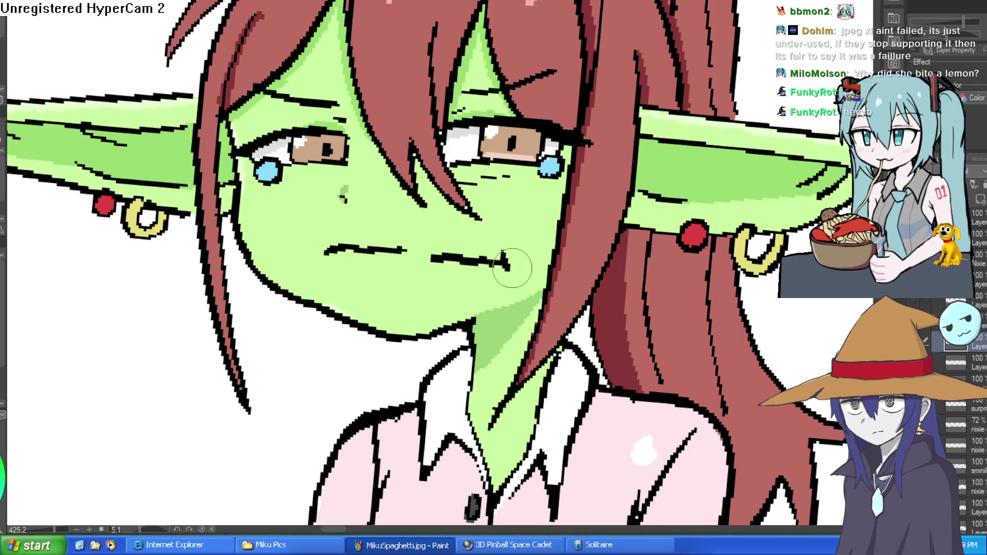
# Redraw the mouth as a short stroke with upturned ends and tidy the right side
pyautogui.hotkey('ctrl', 'z')
pyautogui.scroll(3, 478, 250)
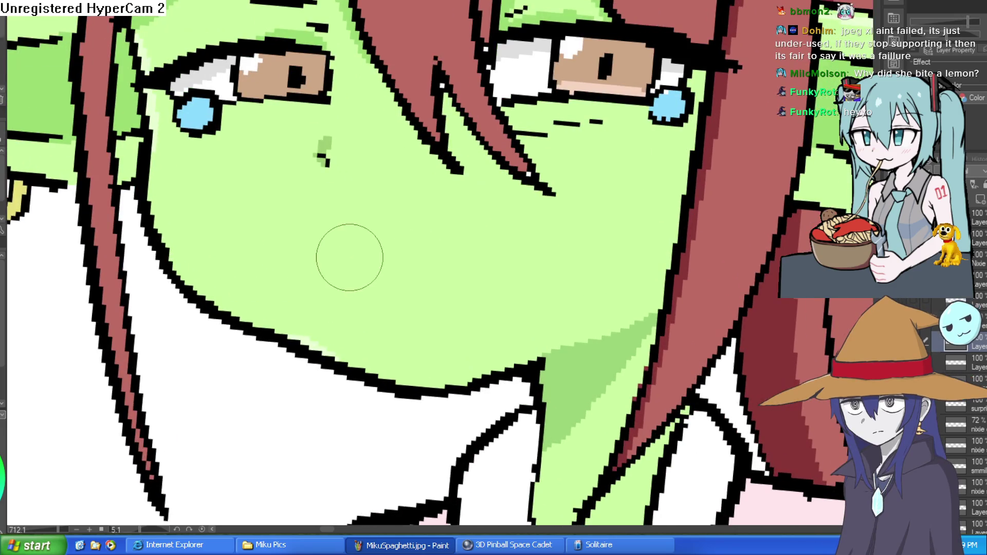
pyautogui.moveTo(324, 253)
pyautogui.mouseDown()
pyautogui.moveTo(505, 260)
pyautogui.moveTo(522, 275)
pyautogui.mouseUp()
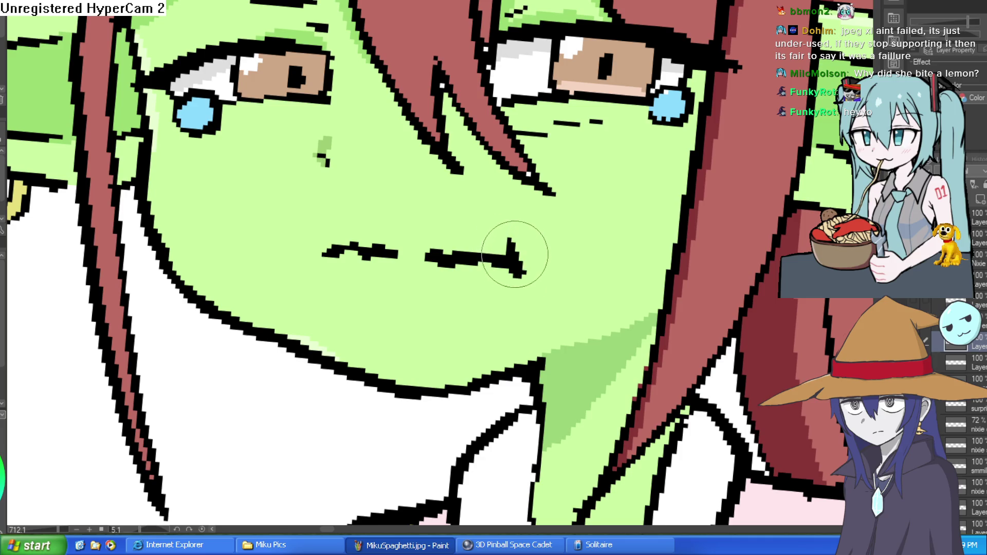
pyautogui.moveTo(335, 234); pyautogui.dragTo(307, 271)
pyautogui.scroll(-5, 404, 236)
pyautogui.scroll(6, 514, 308)
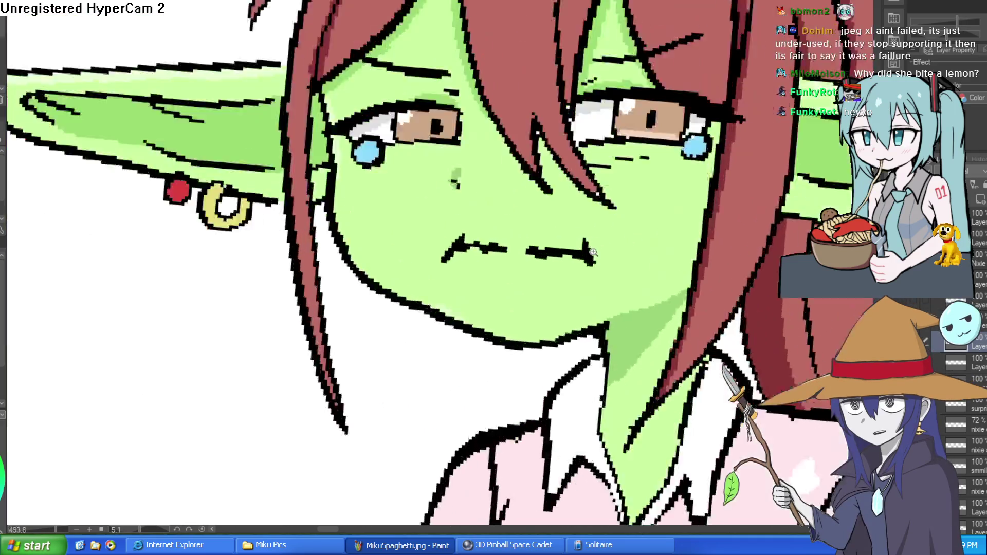
pyautogui.moveTo(554, 241); pyautogui.dragTo(601, 244)
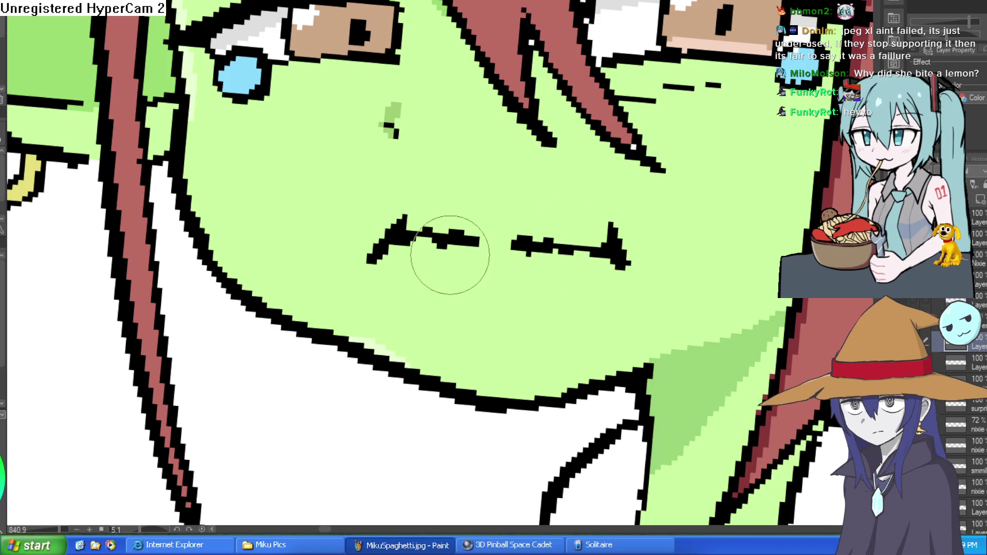
pyautogui.click(565, 250)
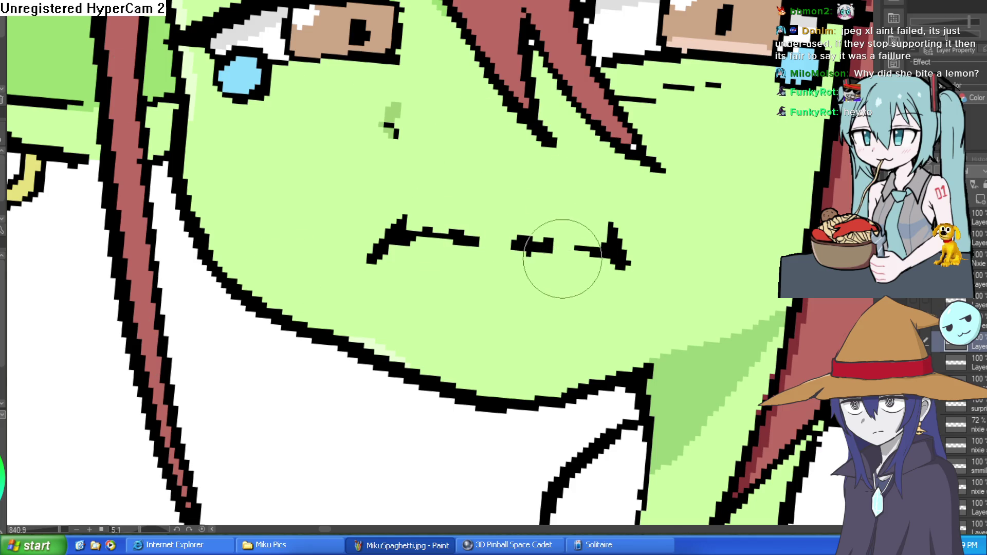
# Redraw the cheek outline slimmer
pyautogui.scroll(-3, 683, 260)
pyautogui.scroll(-3, 697, 265)
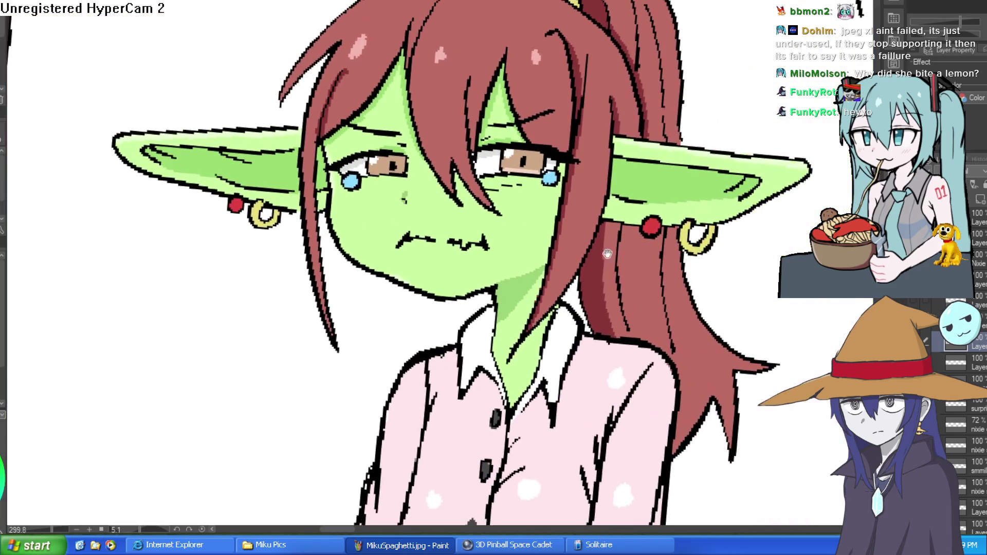
pyautogui.scroll(4, 365, 265)
pyautogui.moveTo(365, 264)
pyautogui.mouseDown()
pyautogui.moveTo(331, 276)
pyautogui.moveTo(329, 195)
pyautogui.moveTo(344, 234)
pyautogui.mouseUp()
pyautogui.scroll(-2, 360, 257)
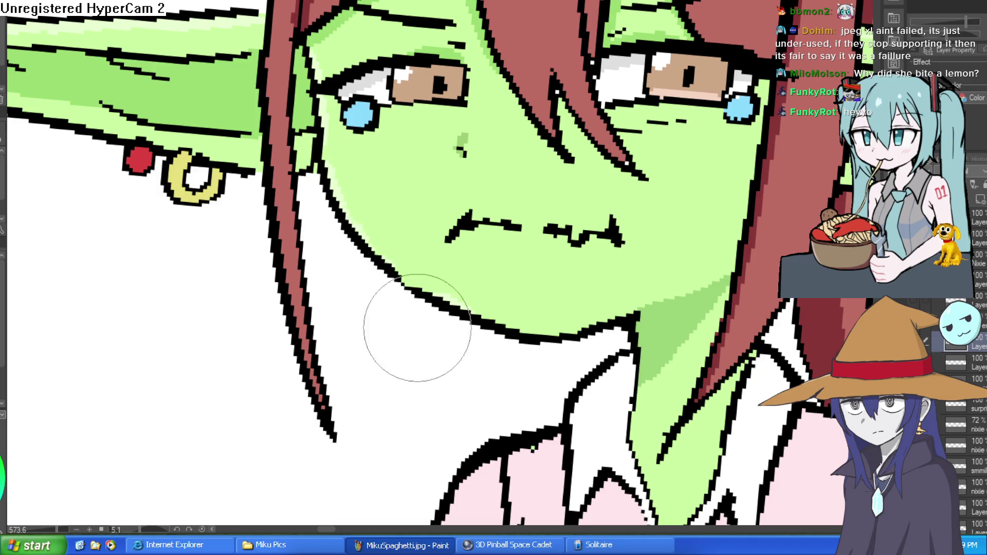
pyautogui.scroll(-3, 657, 339)
pyautogui.scroll(5, 657, 339)
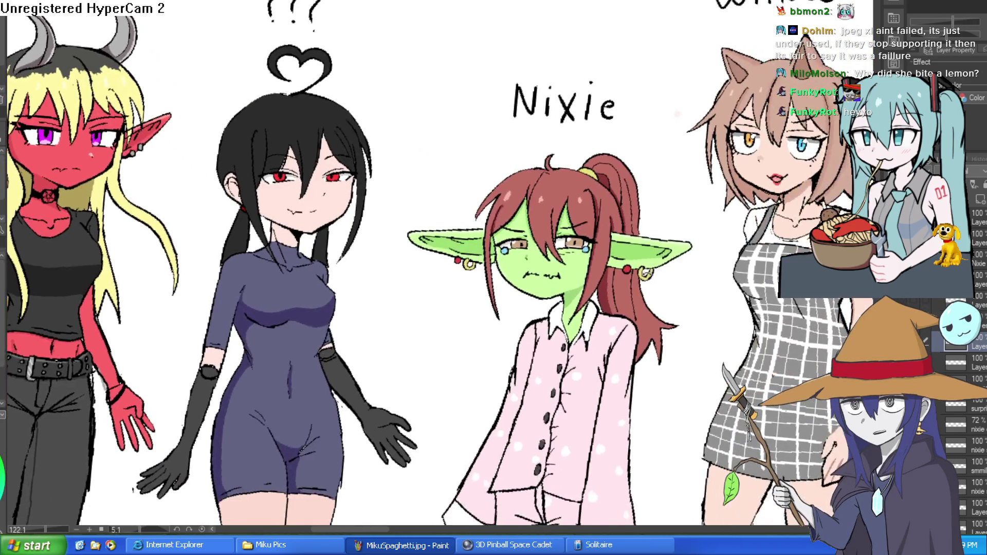
# Halve the brush size and redraw Nixie's left jaw line cleanly
pyautogui.press('[')
pyautogui.press('[')
pyautogui.press('[')
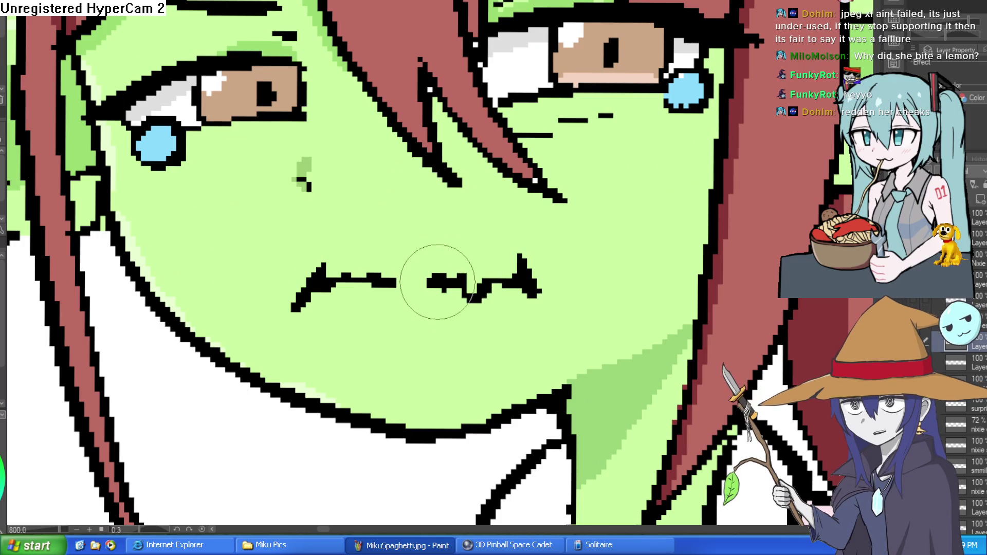
pyautogui.moveTo(441, 275); pyautogui.dragTo(434, 243)
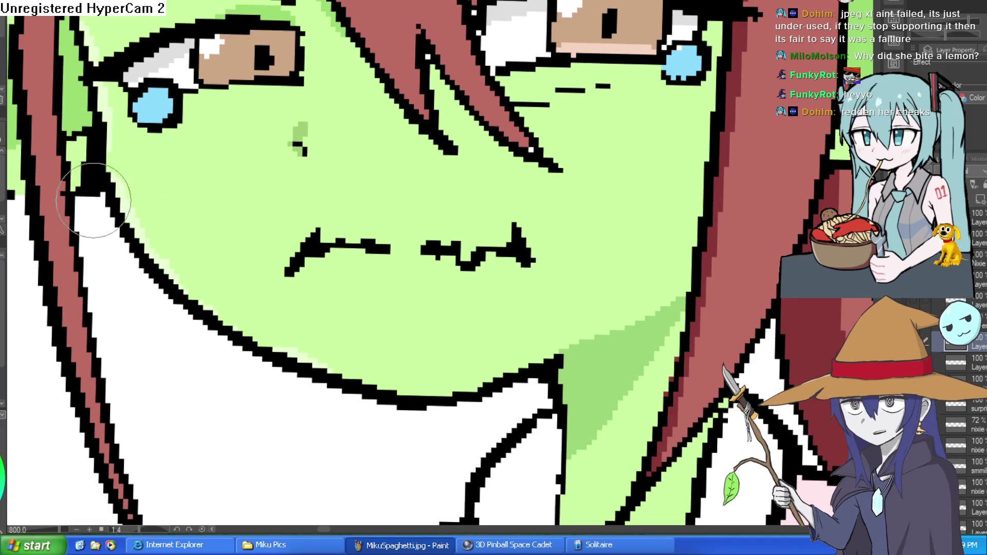
pyautogui.moveTo(72, 172); pyautogui.dragTo(196, 314)
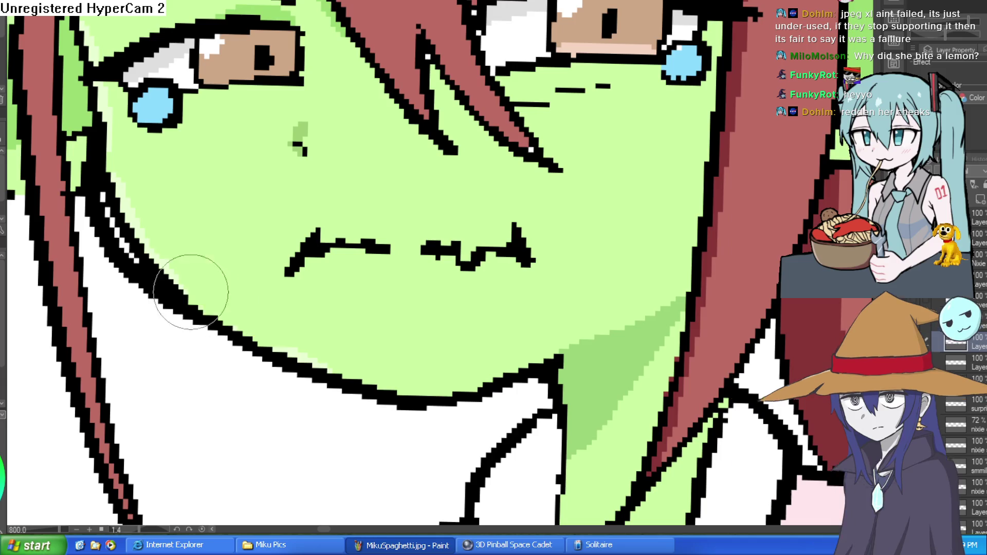
pyautogui.moveTo(126, 154)
pyautogui.mouseDown()
pyautogui.moveTo(128, 220)
pyautogui.moveTo(223, 306)
pyautogui.mouseUp()
# Show the whole canvas, tilt the view steeply and zoom back onto Nixie's face
pyautogui.hotkey('ctrl', '0')
pyautogui.moveTo(476, 468); pyautogui.dragTo(566, 437)
pyautogui.moveTo(531, 161); pyautogui.dragTo(555, 215)
pyautogui.scroll(5, 568, 231)
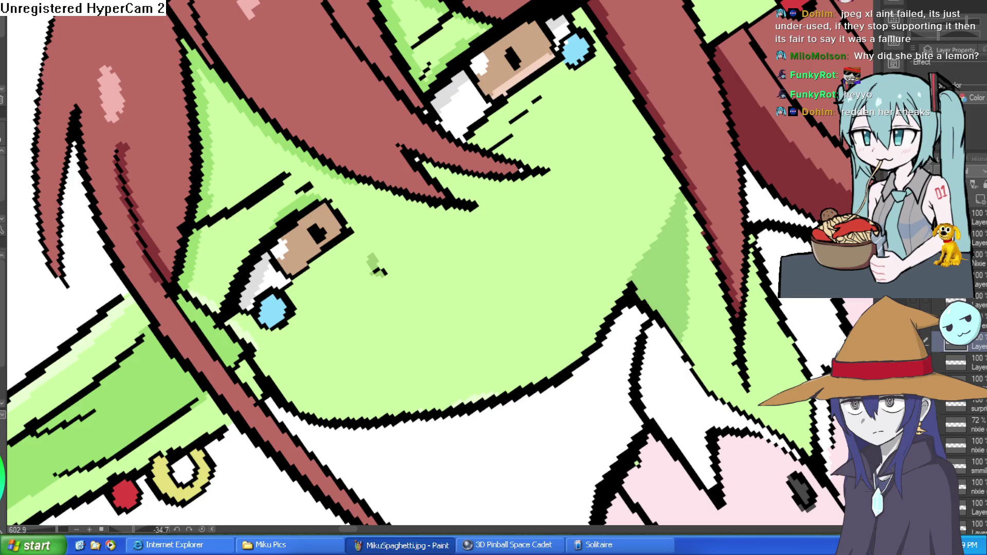
pyautogui.moveTo(562, 92); pyautogui.dragTo(514, 118)
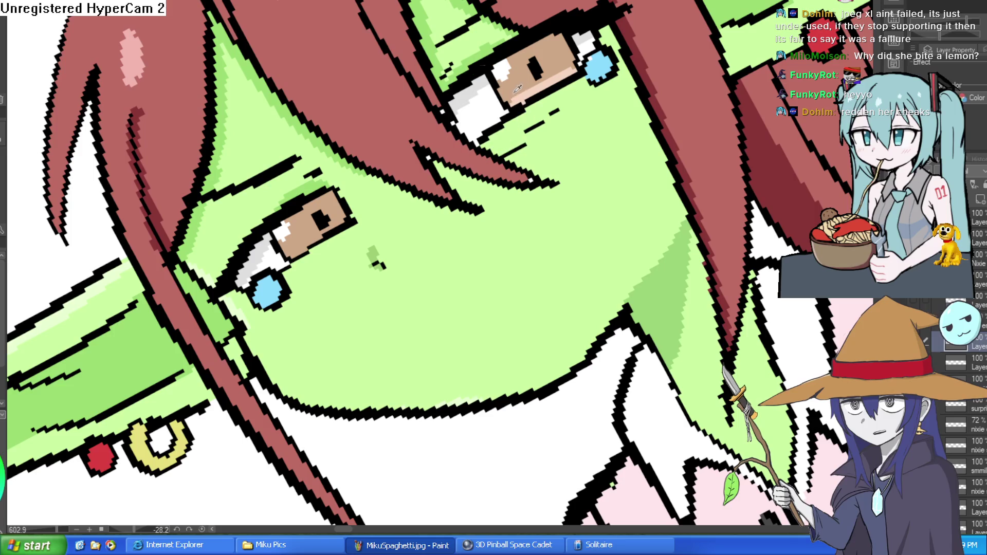
pyautogui.moveTo(508, 100)
pyautogui.mouseDown()
pyautogui.moveTo(623, 238)
pyautogui.moveTo(148, 369)
pyautogui.mouseUp()
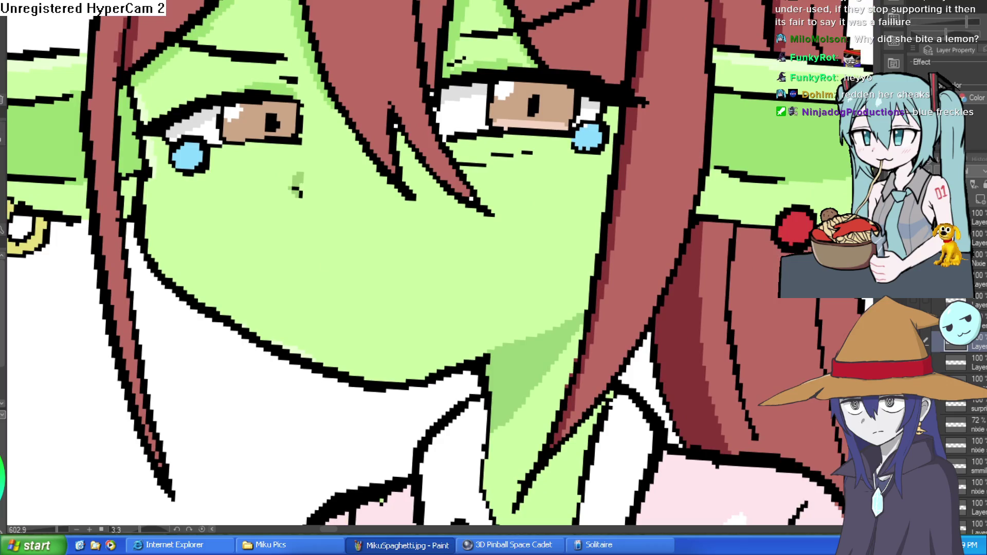
pyautogui.moveTo(319, 154)
pyautogui.mouseDown()
pyautogui.moveTo(480, 170)
pyautogui.moveTo(533, 242)
pyautogui.moveTo(520, 201)
pyautogui.moveTo(411, 188)
pyautogui.mouseUp()
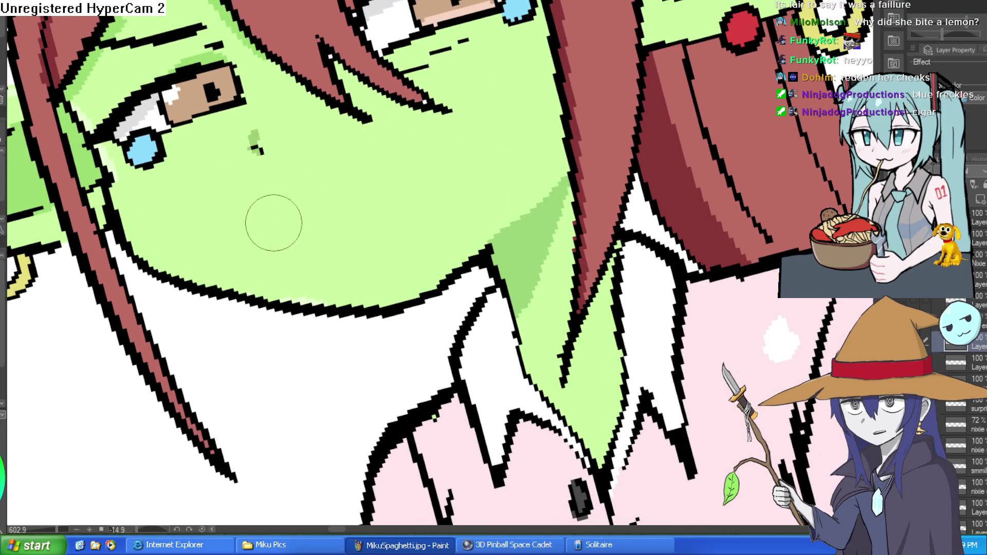
pyautogui.moveTo(273, 222); pyautogui.dragTo(348, 190)
pyautogui.hotkey('ctrl', 'z')
pyautogui.moveTo(390, 160)
pyautogui.mouseDown()
pyautogui.moveTo(558, 183)
pyautogui.moveTo(547, 195)
pyautogui.mouseUp()
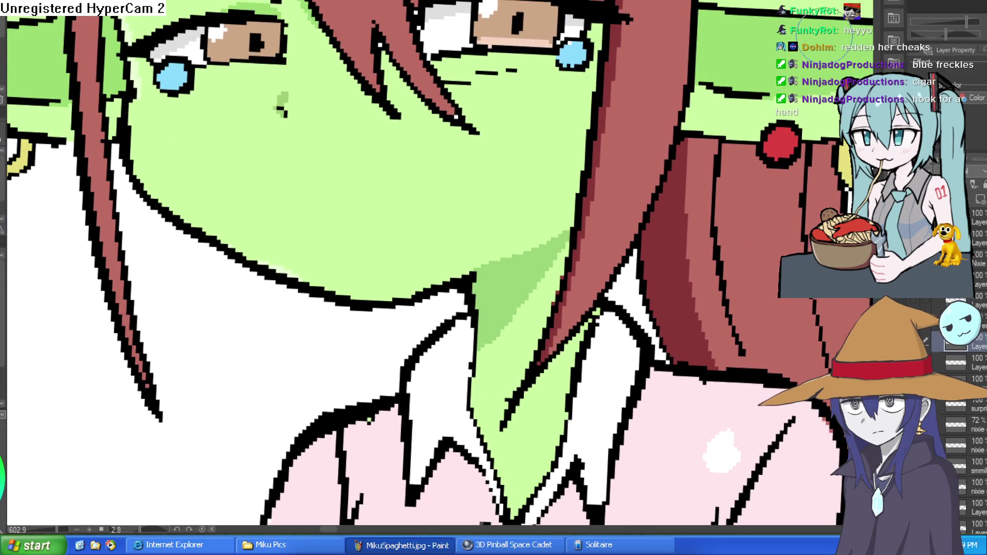
pyautogui.scroll(-6, 695, 289)
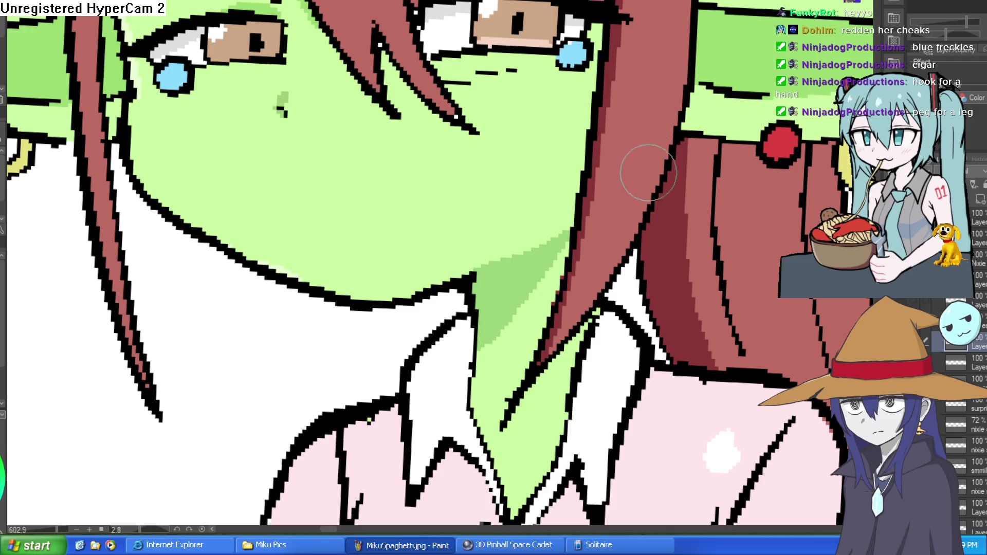
pyautogui.scroll(-2, 695, 289)
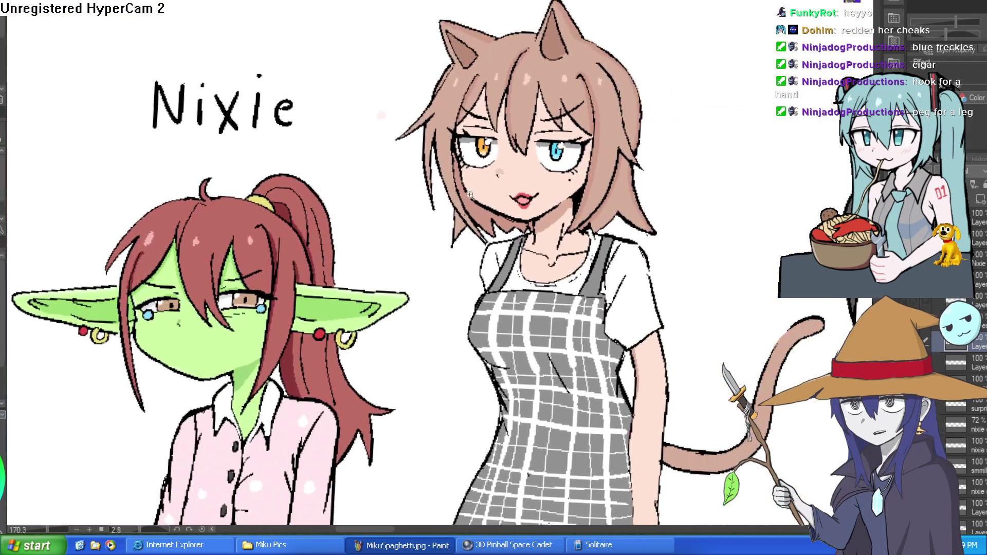
pyautogui.scroll(8, 547, 227)
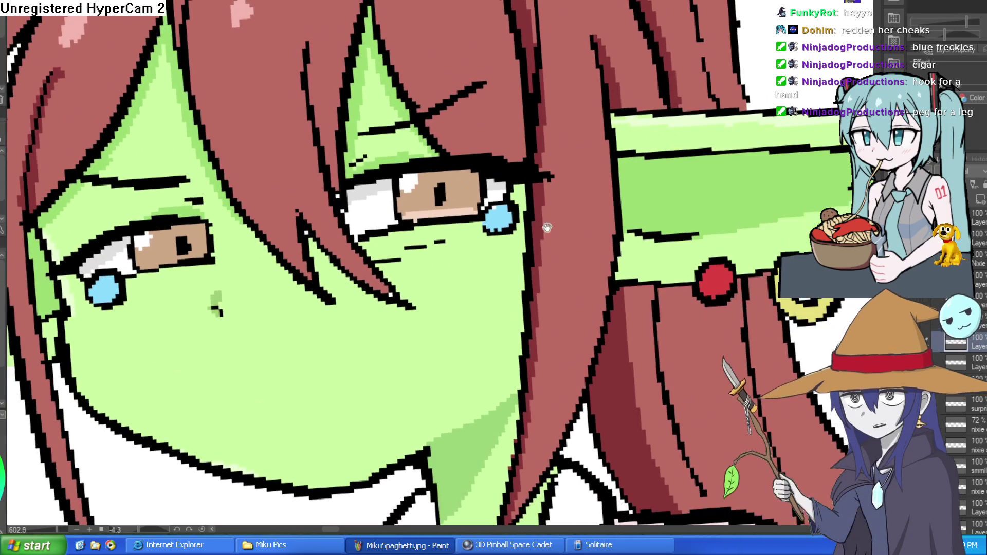
pyautogui.moveTo(547, 227); pyautogui.dragTo(603, 147)
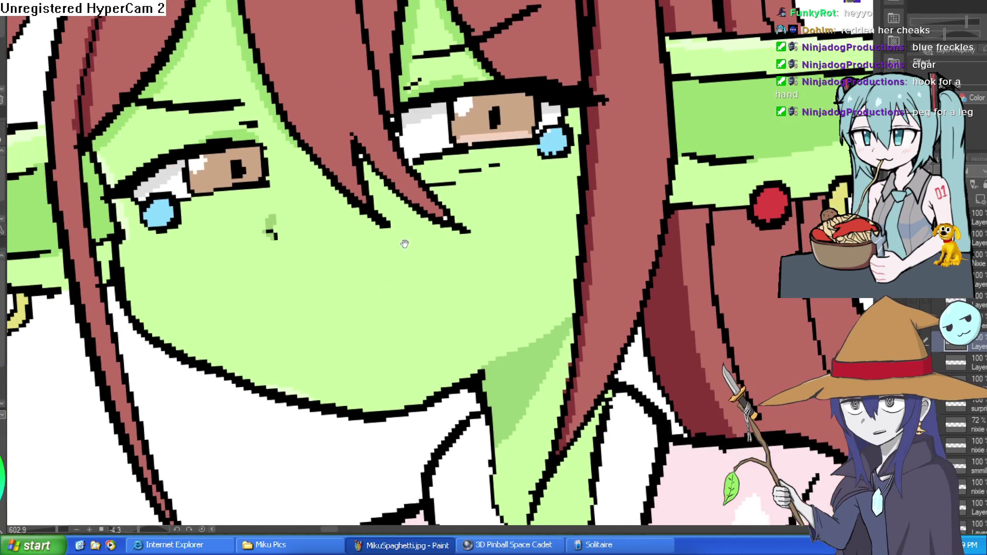
# Draw a wavy mouth line with ticks at both ends, undoing the misfired mouth strokes
pyautogui.scroll(1, 429, 213)
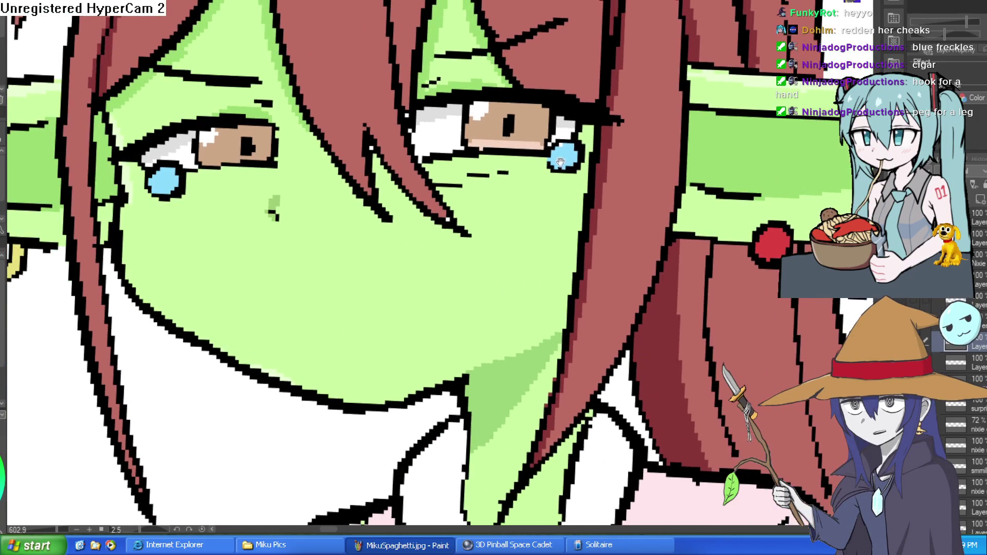
pyautogui.scroll(1, 324, 271)
pyautogui.moveTo(261, 289); pyautogui.dragTo(346, 269)
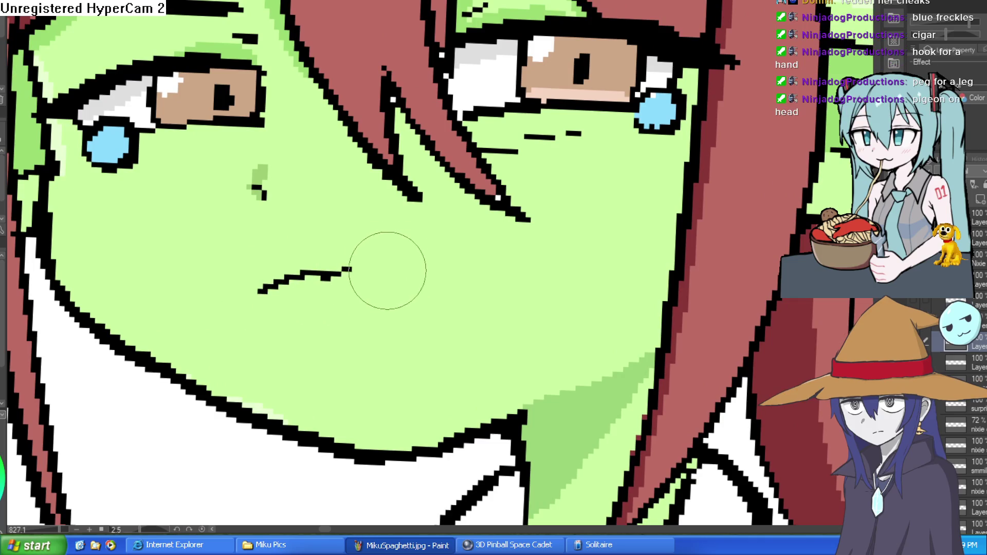
pyautogui.hotkey('ctrl', 'z')
pyautogui.moveTo(261, 275); pyautogui.dragTo(476, 277)
pyautogui.moveTo(477, 230); pyautogui.dragTo(488, 294)
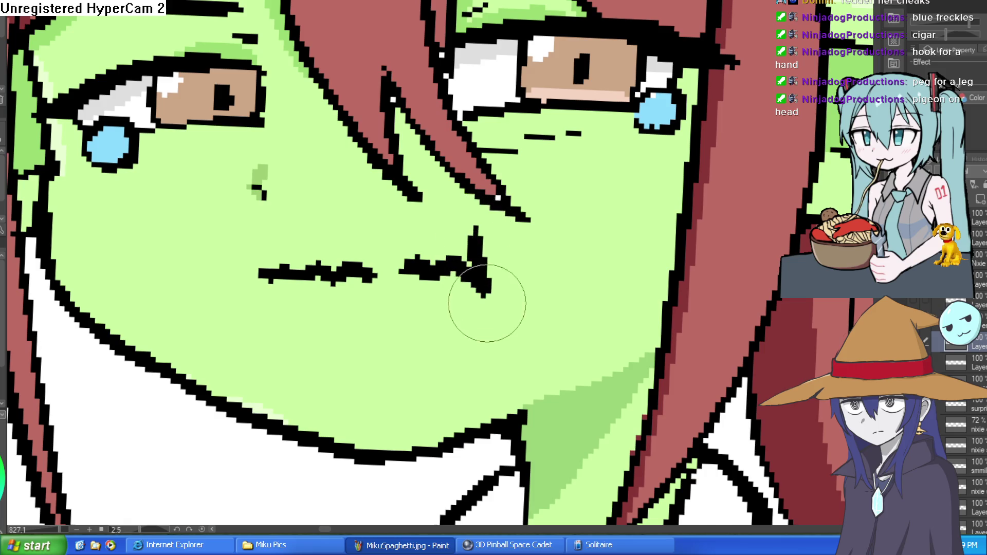
pyautogui.hotkey('ctrl', 'z')
pyautogui.hotkey('ctrl', 'z')
pyautogui.hotkey('ctrl', 'z')
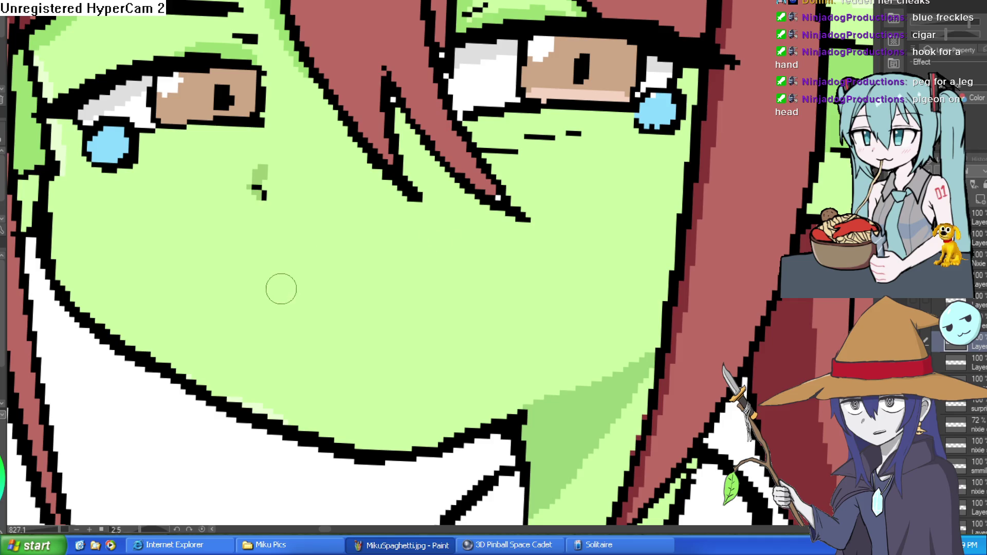
pyautogui.moveTo(306, 285); pyautogui.dragTo(371, 288)
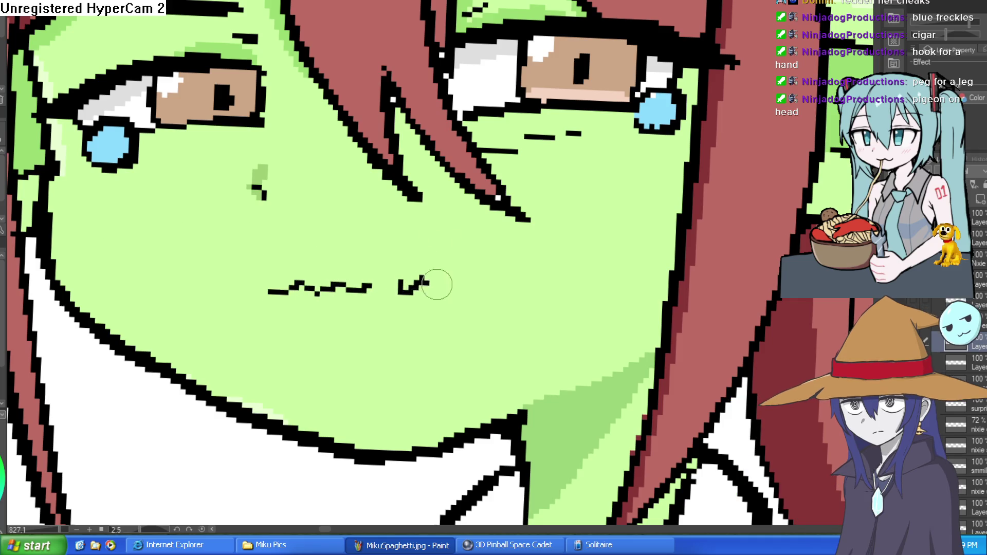
pyautogui.moveTo(444, 255); pyautogui.dragTo(462, 304)
pyautogui.moveTo(271, 262); pyautogui.dragTo(247, 306)
# Re-ink the face and chin outline below the new mouth
pyautogui.hotkey('ctrl', '0')
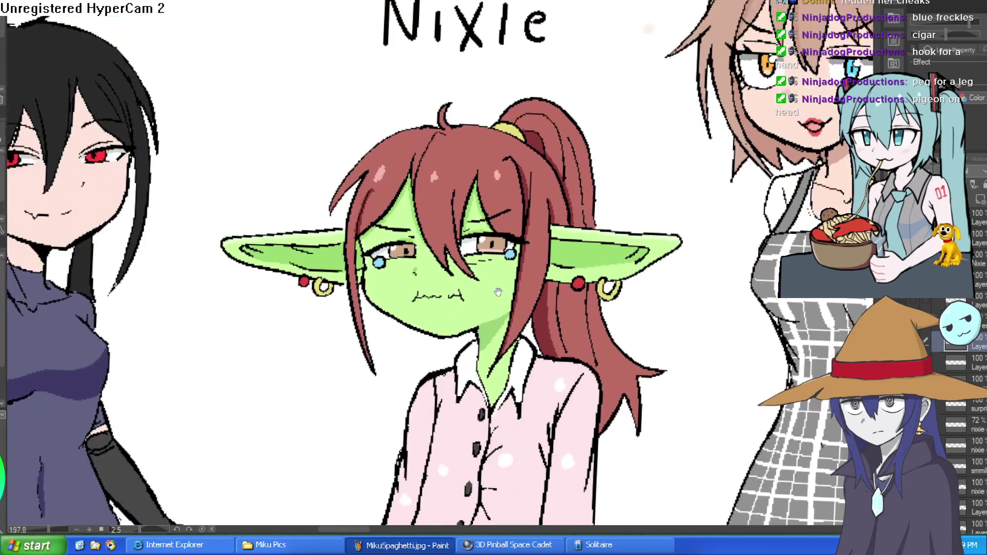
pyautogui.scroll(3, 483, 298)
pyautogui.scroll(1, 483, 299)
pyautogui.moveTo(434, 304); pyautogui.dragTo(388, 288)
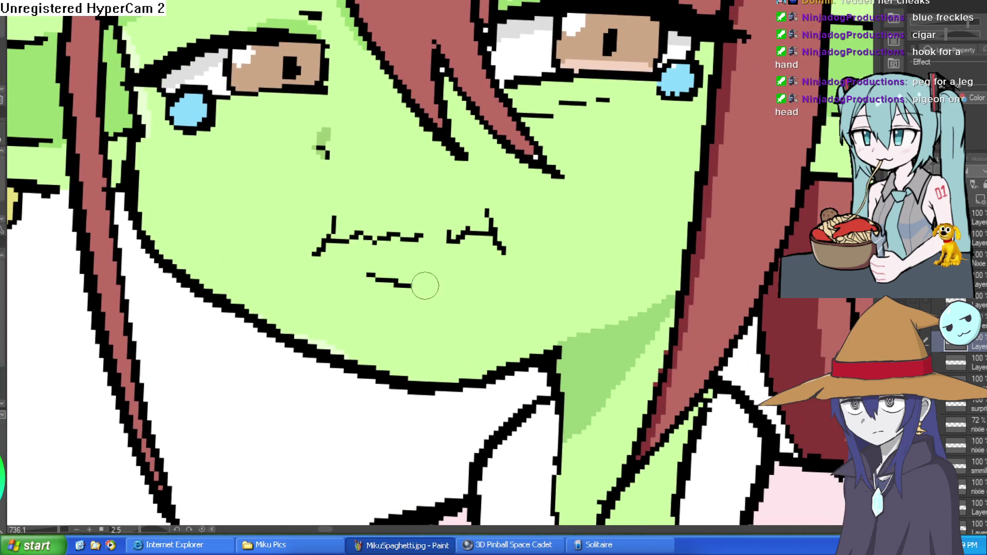
pyautogui.moveTo(137, 125)
pyautogui.mouseDown()
pyautogui.moveTo(229, 299)
pyautogui.moveTo(303, 330)
pyautogui.mouseUp()
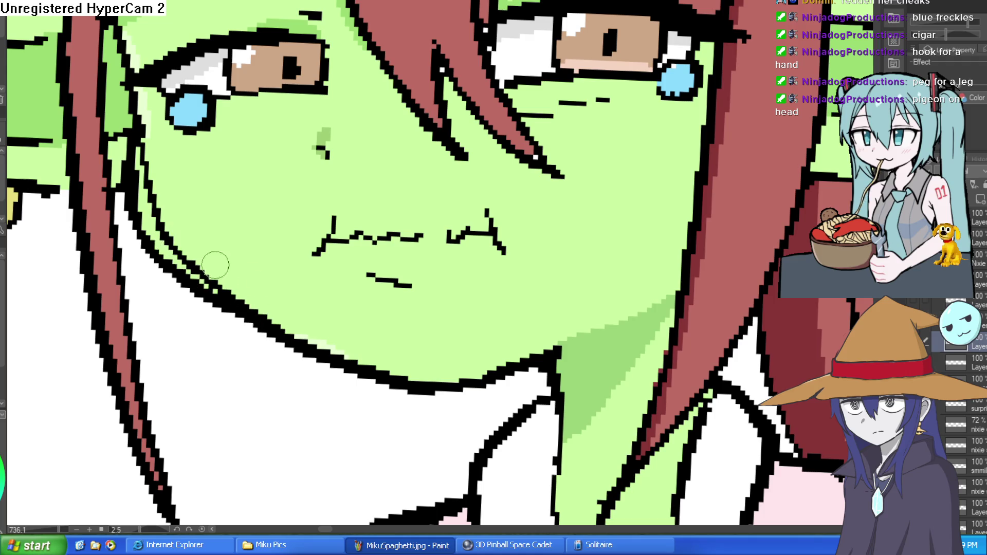
pyautogui.scroll(-3, 132, 165)
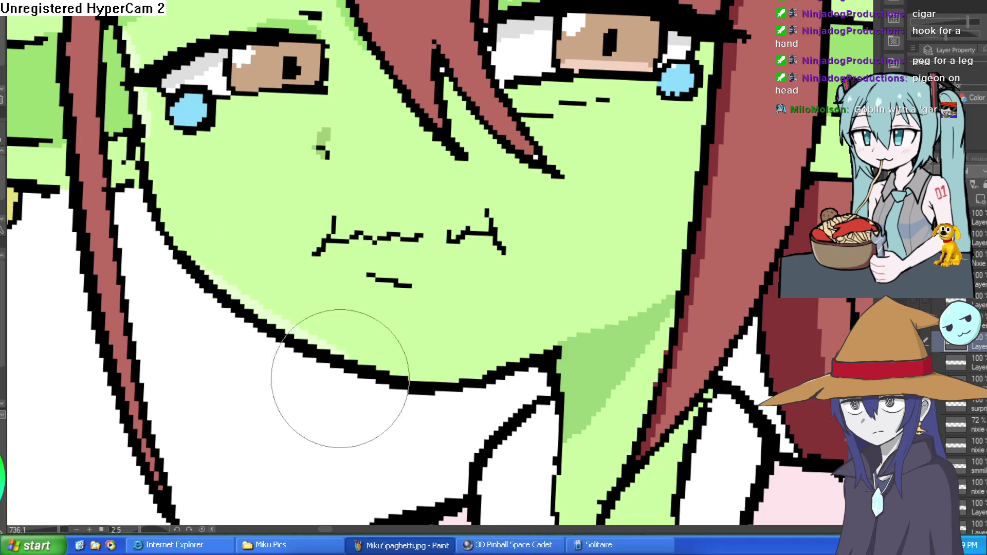
pyautogui.scroll(-4, 608, 337)
pyautogui.moveTo(607, 337); pyautogui.dragTo(549, 271)
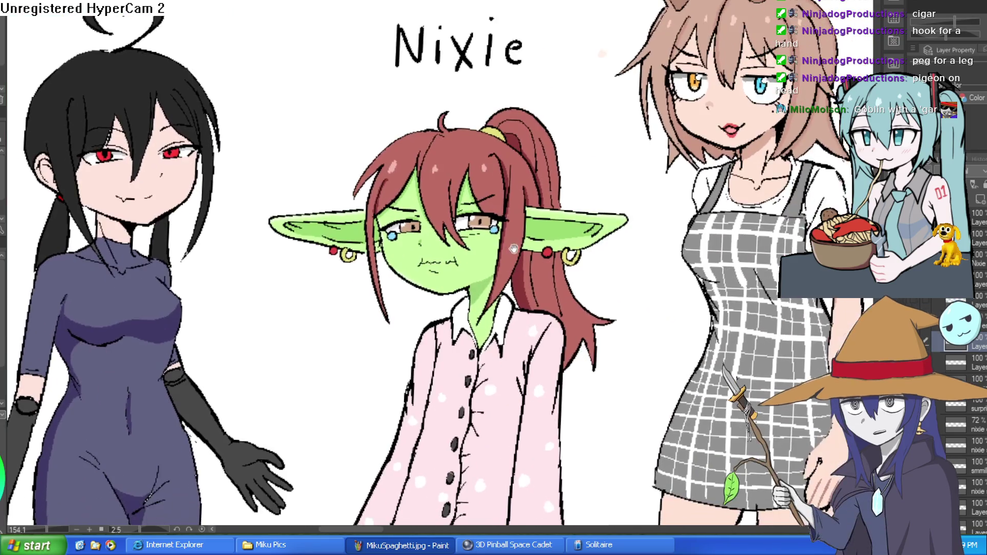
pyautogui.scroll(3, 596, 198)
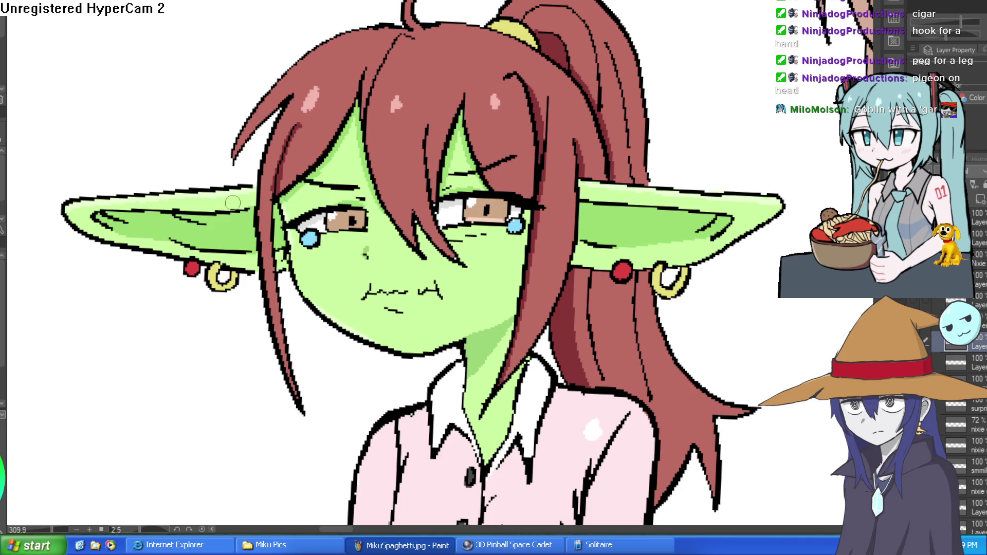
pyautogui.scroll(3, 458, 288)
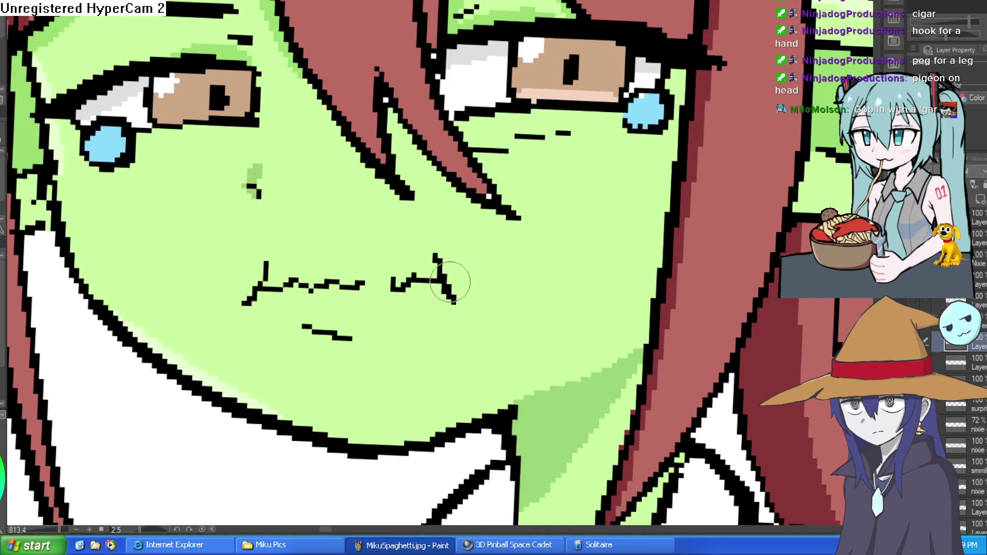
# Darken the mouth into a wobbly pout with a dip and thicker right end, dropping the left-end stroke
pyautogui.moveTo(416, 276)
pyautogui.mouseDown()
pyautogui.moveTo(397, 267)
pyautogui.moveTo(304, 280)
pyautogui.moveTo(268, 260)
pyautogui.moveTo(239, 308)
pyautogui.mouseUp()
pyautogui.moveTo(392, 287); pyautogui.dragTo(386, 276)
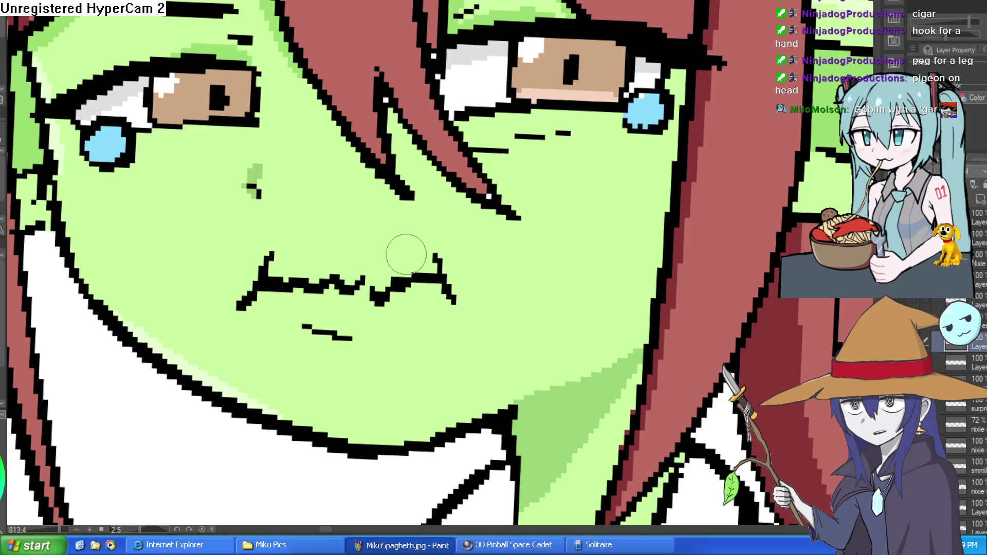
pyautogui.moveTo(396, 265); pyautogui.dragTo(395, 273)
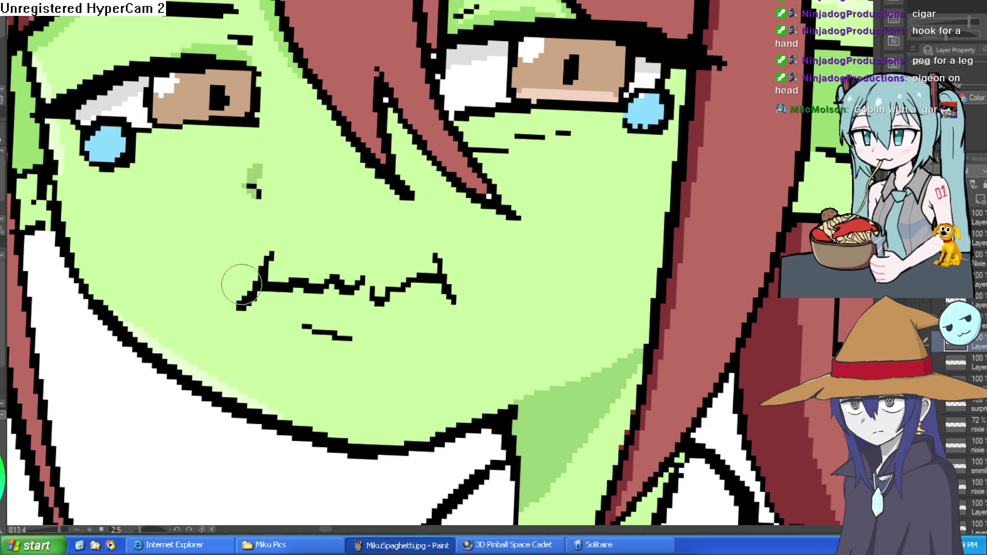
pyautogui.hotkey('ctrl', 'z')
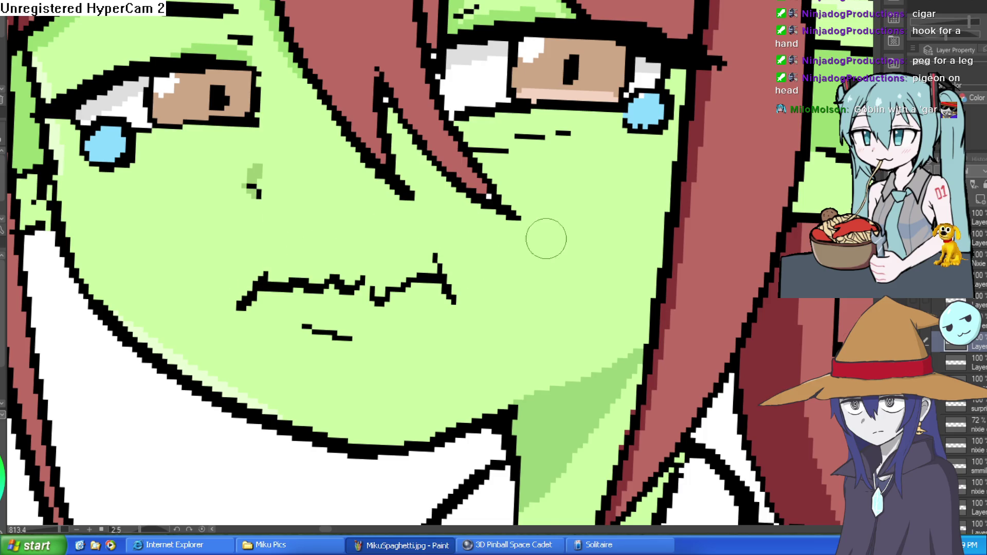
pyautogui.scroll(-10, 546, 238)
pyautogui.scroll(10, 546, 247)
pyautogui.scroll(-2, 562, 265)
pyautogui.moveTo(500, 278)
pyautogui.mouseDown()
pyautogui.moveTo(489, 308)
pyautogui.moveTo(480, 301)
pyautogui.moveTo(598, 242)
pyautogui.moveTo(598, 216)
pyautogui.moveTo(620, 195)
pyautogui.moveTo(633, 250)
pyautogui.mouseUp()
pyautogui.scroll(-3, 621, 195)
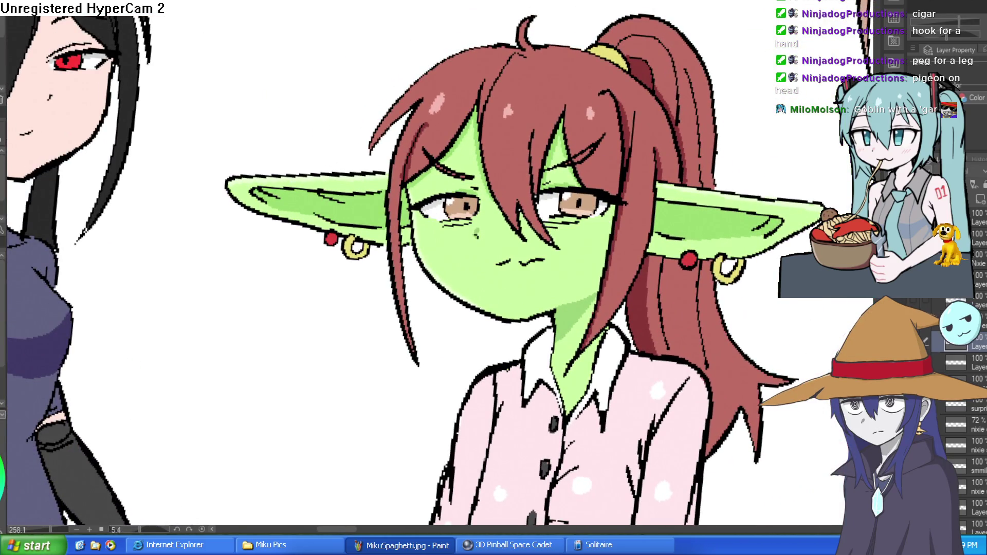
# Tilt, pan and zoom the view in on the goblin's face and ears
pyautogui.moveTo(705, 292)
pyautogui.mouseDown()
pyautogui.moveTo(694, 268)
pyautogui.moveTo(735, 276)
pyautogui.moveTo(667, 289)
pyautogui.moveTo(662, 227)
pyautogui.mouseUp()
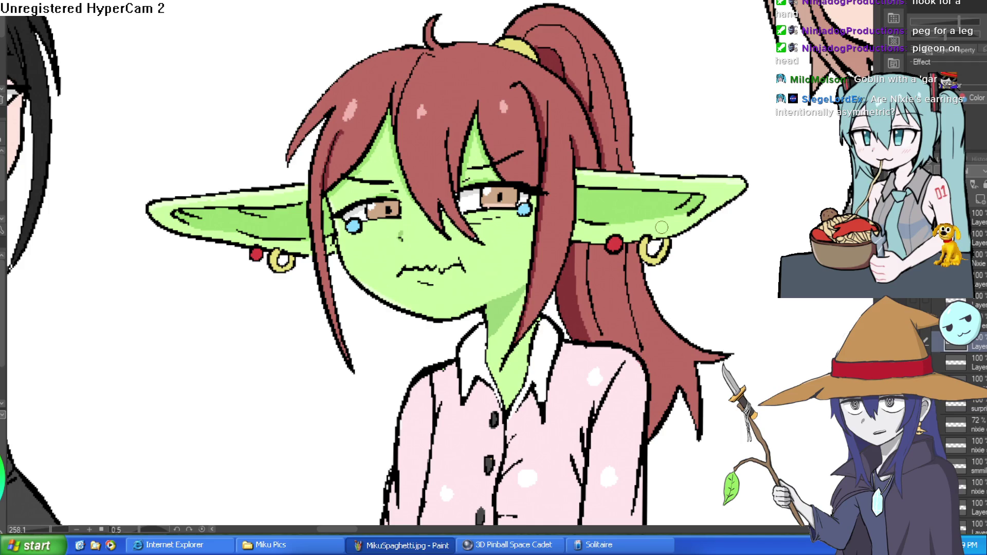
pyautogui.moveTo(662, 227)
pyautogui.mouseDown()
pyautogui.moveTo(700, 269)
pyautogui.moveTo(707, 262)
pyautogui.moveTo(662, 226)
pyautogui.moveTo(616, 240)
pyautogui.moveTo(690, 230)
pyautogui.mouseUp()
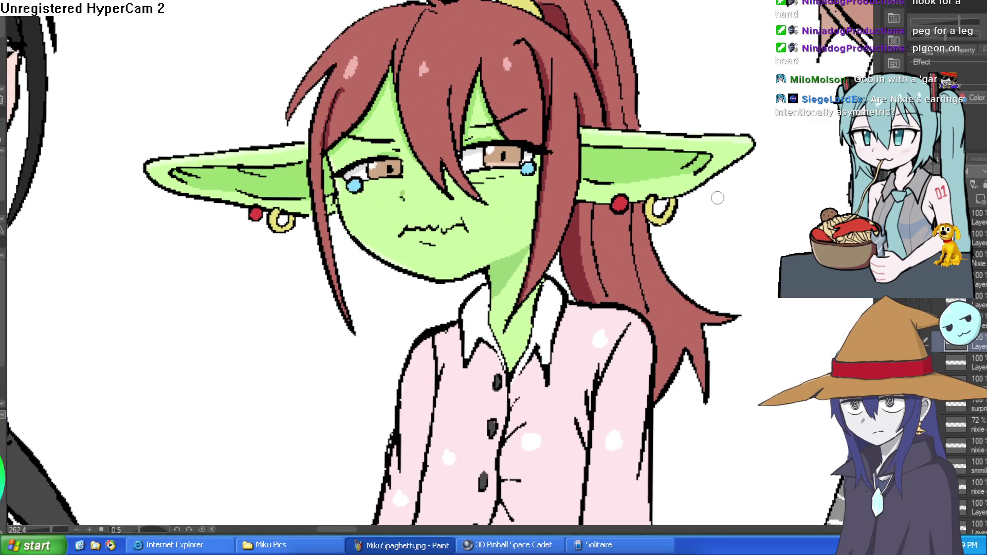
pyautogui.moveTo(678, 212)
pyautogui.mouseDown()
pyautogui.moveTo(657, 301)
pyautogui.moveTo(704, 298)
pyautogui.mouseUp()
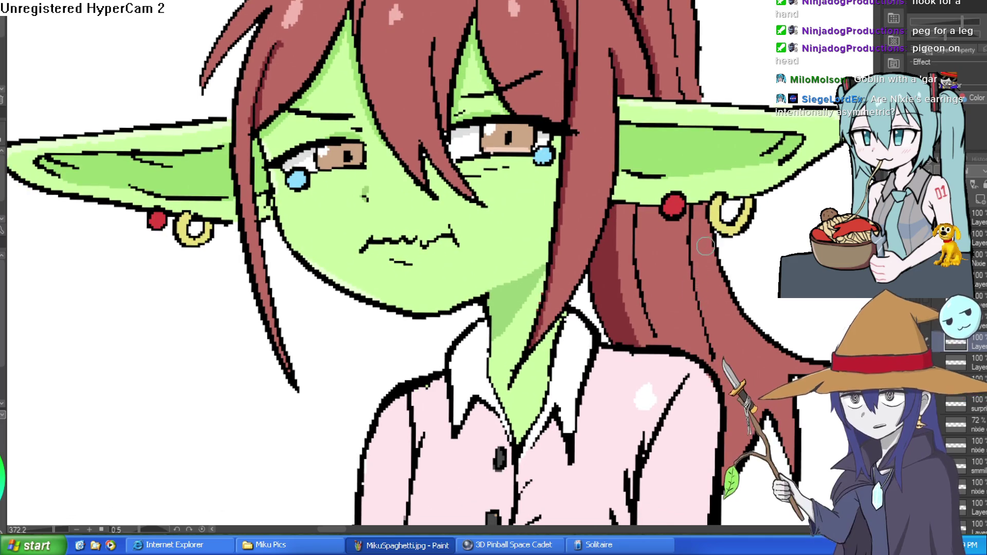
pyautogui.moveTo(699, 251); pyautogui.dragTo(704, 282)
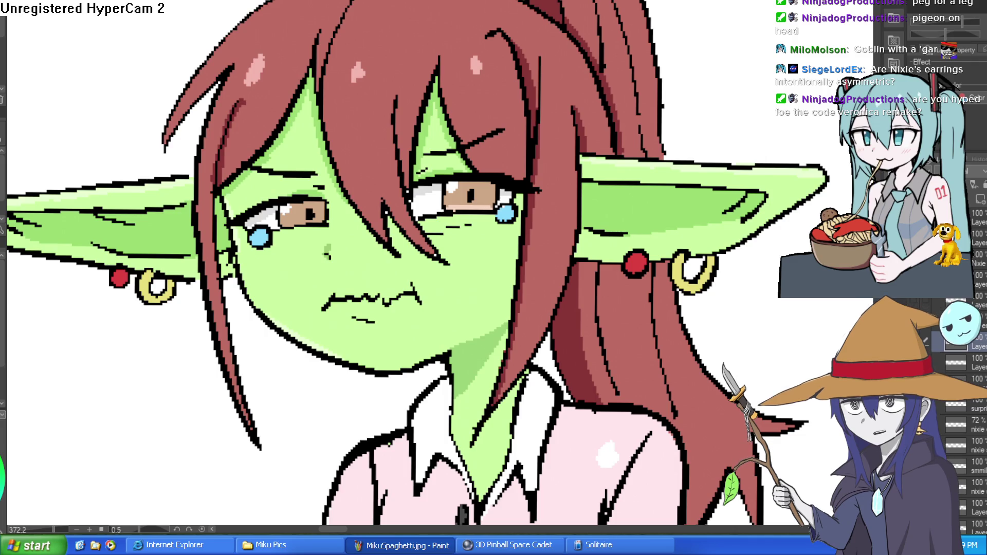
pyautogui.scroll(-3, 636, 242)
# Repaint white and green around the upper eye, covering stray outline pixels above it green
pyautogui.scroll(1, 617, 226)
pyautogui.scroll(-1, 591, 205)
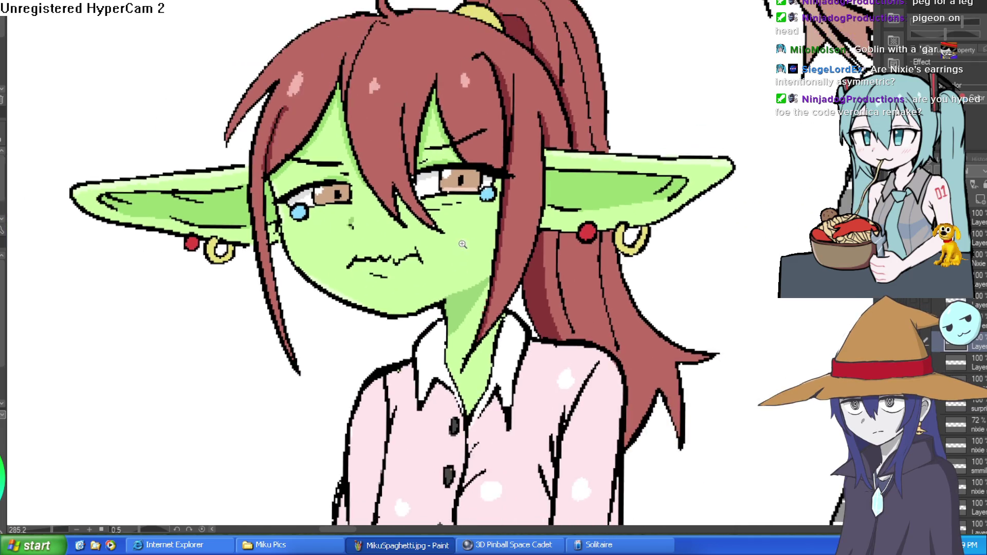
pyautogui.scroll(4, 567, 191)
pyautogui.moveTo(567, 191); pyautogui.dragTo(387, 101)
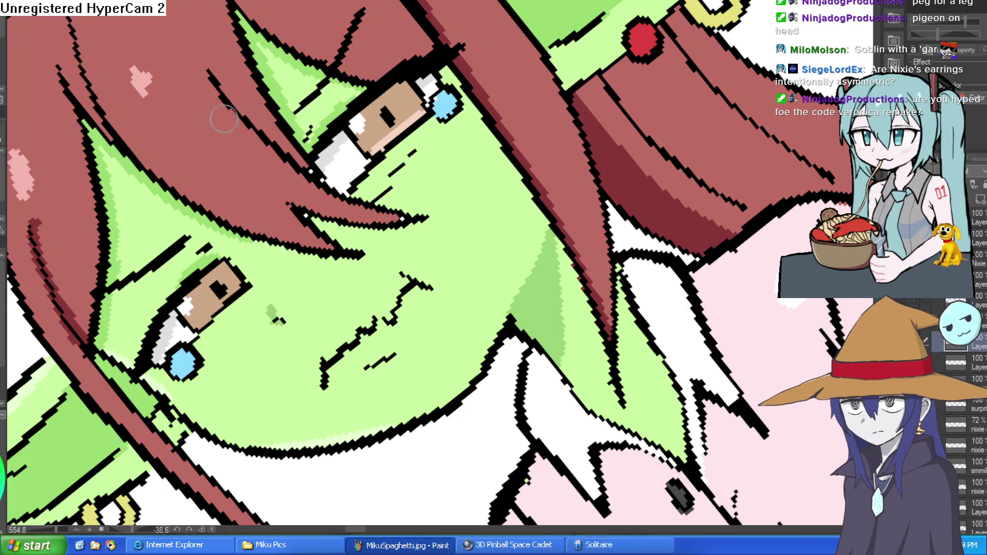
pyautogui.moveTo(351, 117)
pyautogui.mouseDown()
pyautogui.moveTo(319, 159)
pyautogui.moveTo(376, 88)
pyautogui.moveTo(310, 132)
pyautogui.mouseUp()
pyautogui.moveTo(512, 74)
pyautogui.mouseDown()
pyautogui.moveTo(591, 128)
pyautogui.moveTo(566, 196)
pyautogui.moveTo(540, 216)
pyautogui.moveTo(508, 221)
pyautogui.mouseUp()
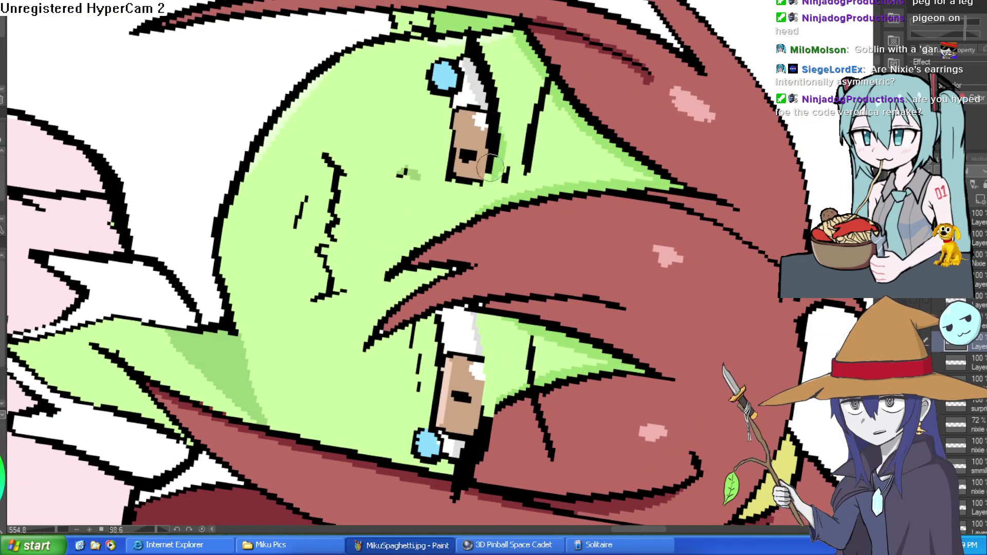
pyautogui.moveTo(491, 165); pyautogui.dragTo(492, 149)
pyautogui.moveTo(493, 100); pyautogui.dragTo(472, 48)
pyautogui.click(473, 46)
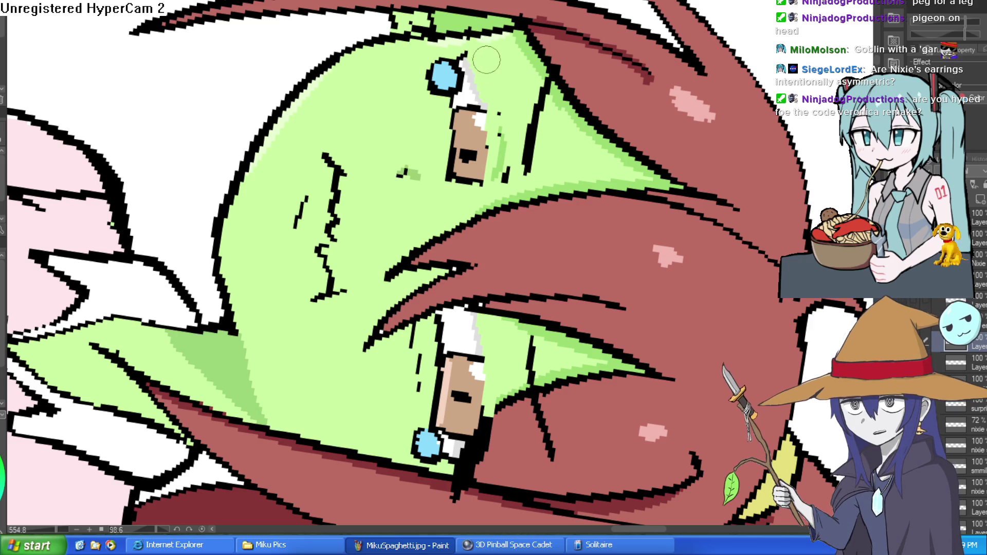
# Show the faint sketch strokes and try a dark eyelid line on the lower eye, then undo it
pyautogui.moveTo(506, 163)
pyautogui.mouseDown()
pyautogui.moveTo(391, 141)
pyautogui.moveTo(315, 200)
pyautogui.mouseUp()
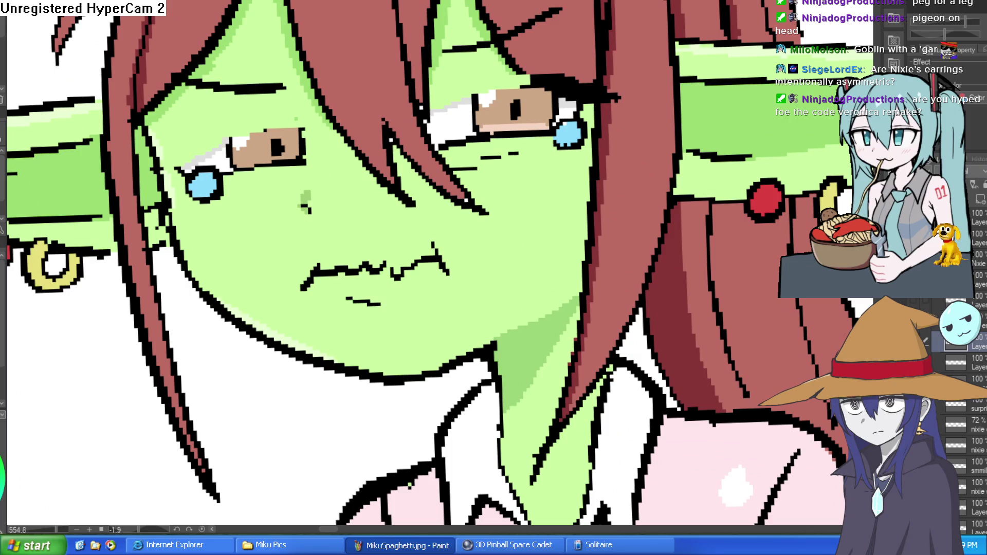
pyautogui.click(937, 340)
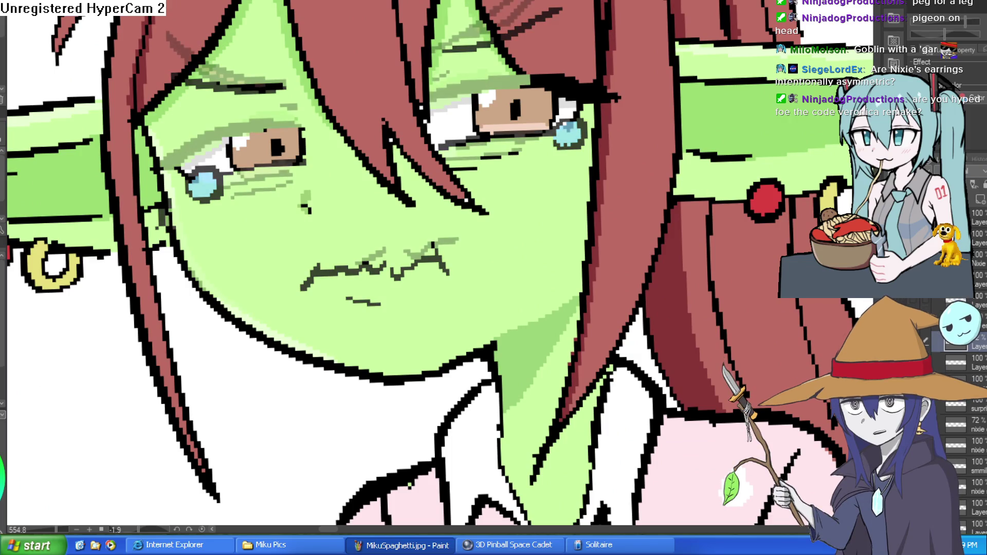
pyautogui.moveTo(471, 165); pyautogui.dragTo(420, 162)
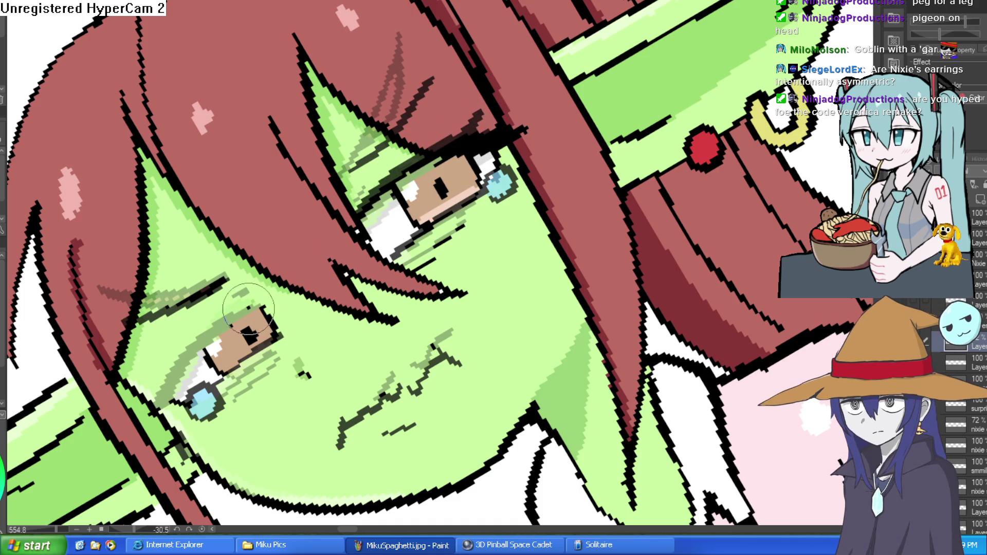
pyautogui.moveTo(221, 324); pyautogui.dragTo(166, 378)
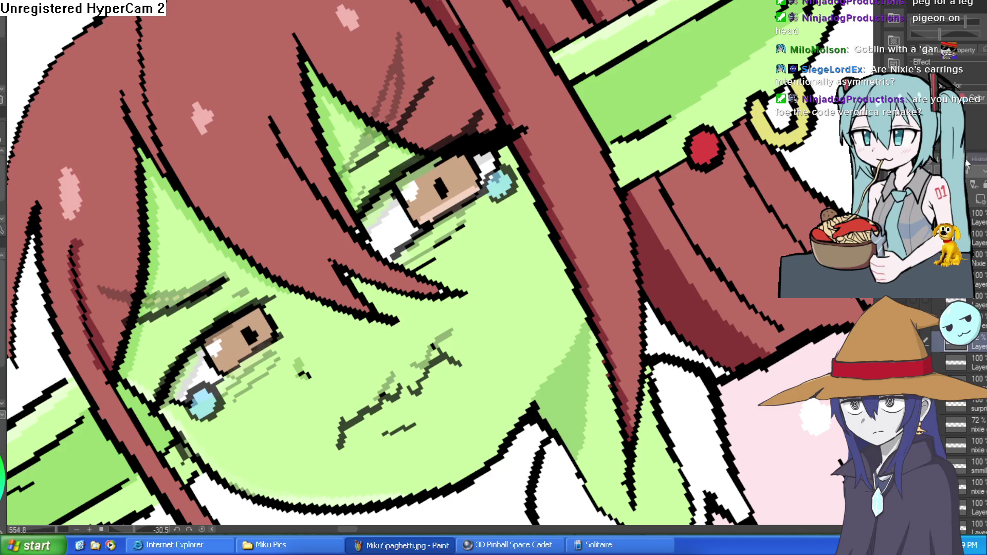
pyautogui.hotkey('ctrl', 'z')
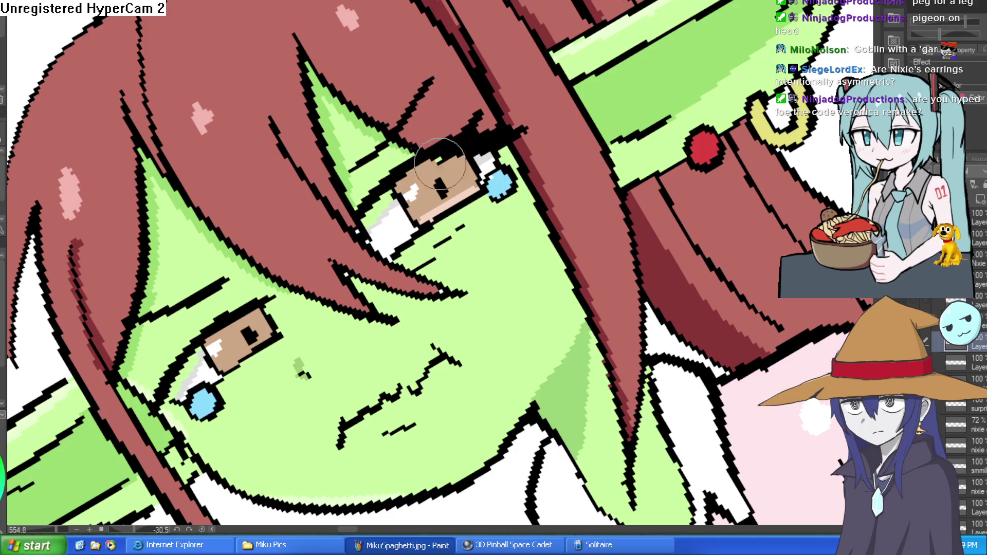
pyautogui.moveTo(456, 156)
pyautogui.mouseDown()
pyautogui.moveTo(537, 183)
pyautogui.moveTo(589, 224)
pyautogui.moveTo(571, 257)
pyautogui.mouseUp()
pyautogui.scroll(-2, 590, 224)
pyautogui.scroll(5, 344, 345)
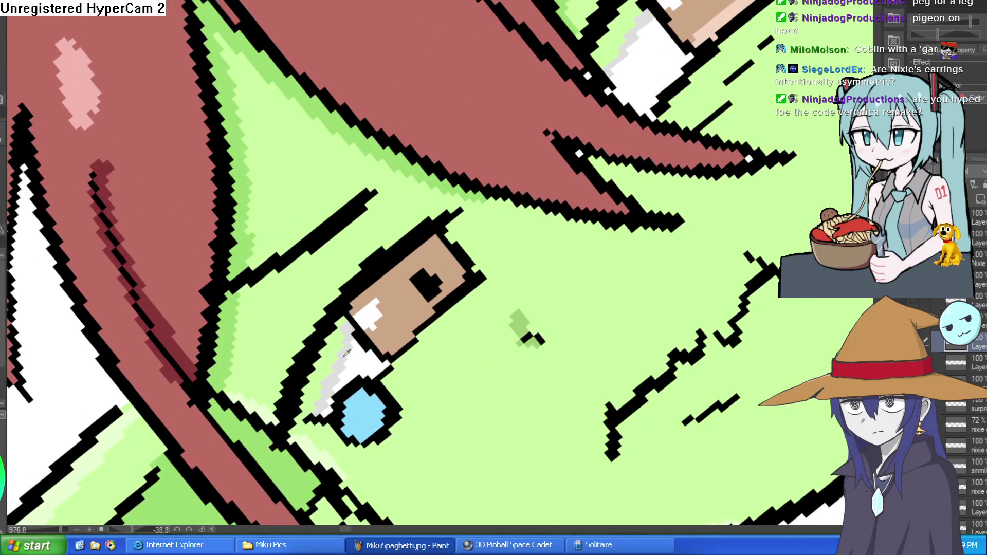
# Shade the top of the eye white light grey
pyautogui.moveTo(343, 346)
pyautogui.mouseDown()
pyautogui.moveTo(287, 342)
pyautogui.moveTo(286, 352)
pyautogui.moveTo(319, 309)
pyautogui.mouseUp()
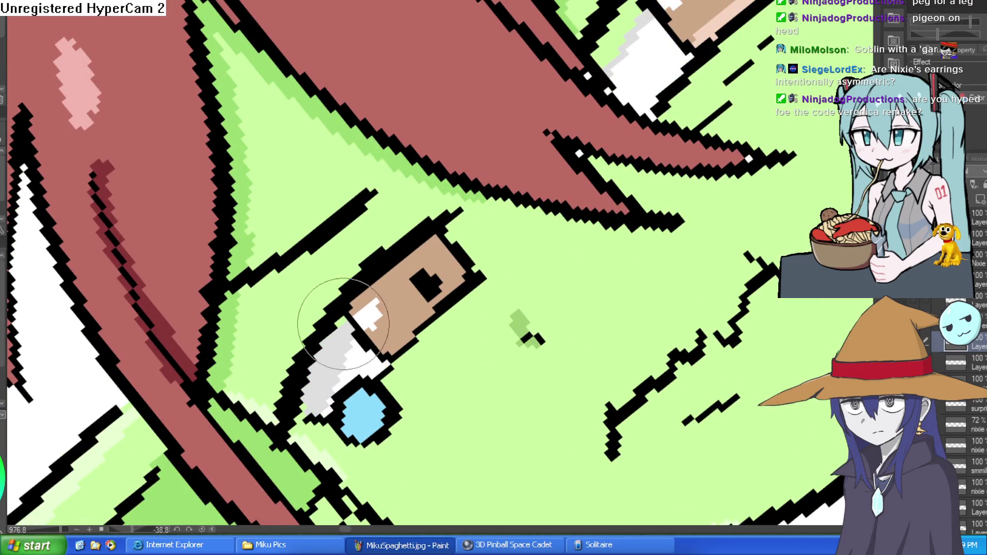
pyautogui.scroll(-8, 432, 306)
pyautogui.moveTo(432, 306)
pyautogui.mouseDown()
pyautogui.moveTo(587, 210)
pyautogui.moveTo(406, 414)
pyautogui.mouseUp()
pyautogui.scroll(2, 588, 211)
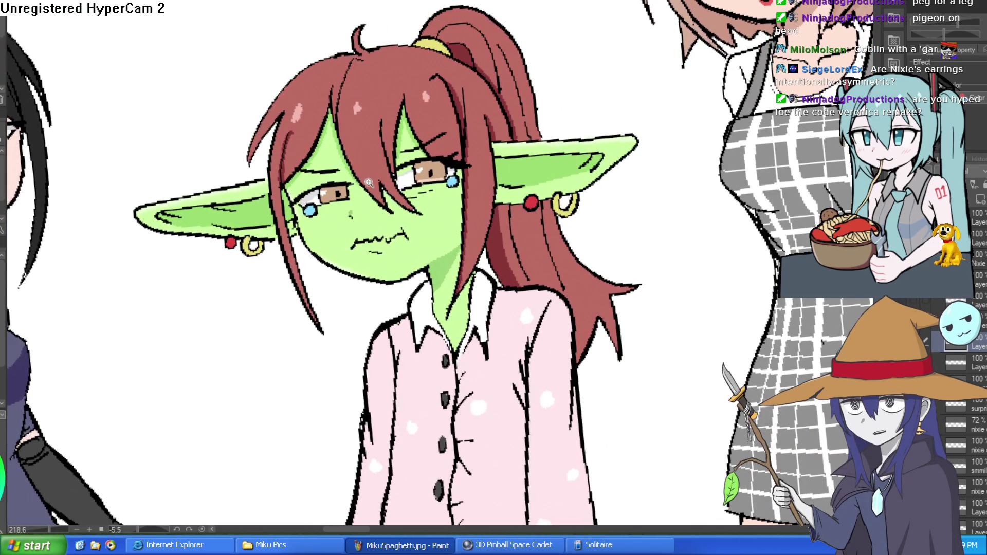
# Select the goblin's green face skin with the Magic Wand auto-select tool
pyautogui.scroll(4, 473, 167)
pyautogui.scroll(-4, 473, 168)
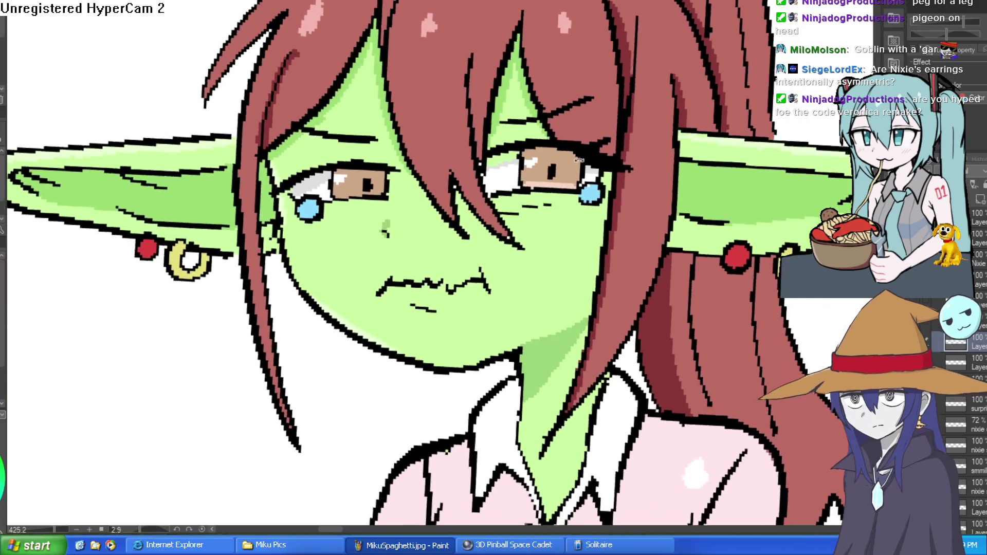
pyautogui.scroll(2, 586, 193)
pyautogui.moveTo(586, 192); pyautogui.dragTo(804, 134)
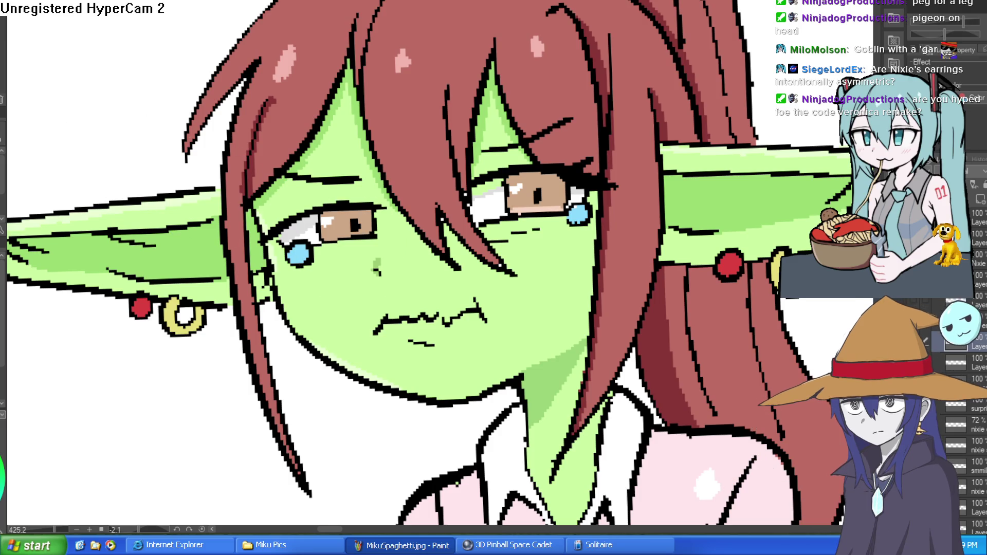
pyautogui.click(532, 265)
pyautogui.moveTo(532, 265); pyautogui.dragTo(493, 221)
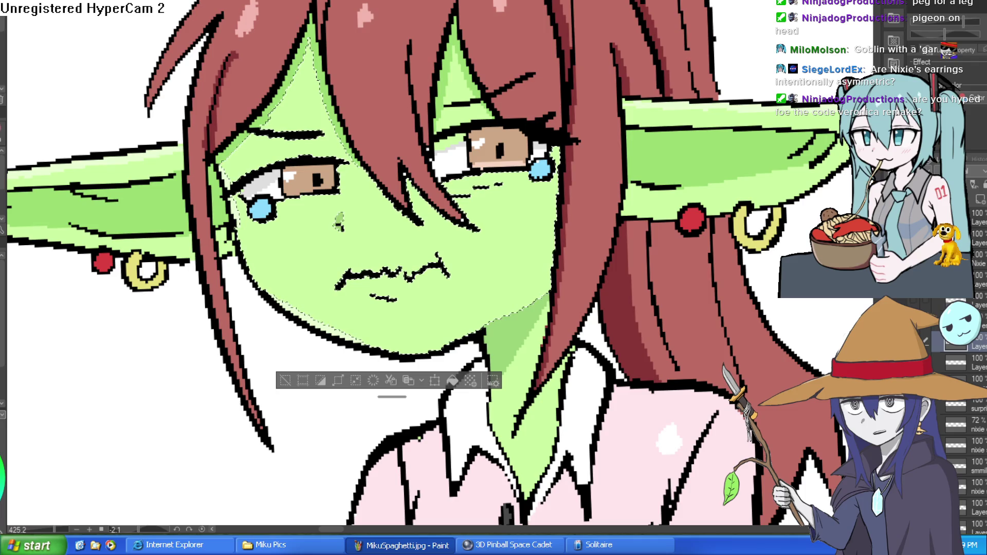
# Paint dithered pink blush patches on both cheeks, redoing the right-cheek patch
pyautogui.moveTo(272, 247); pyautogui.dragTo(280, 255)
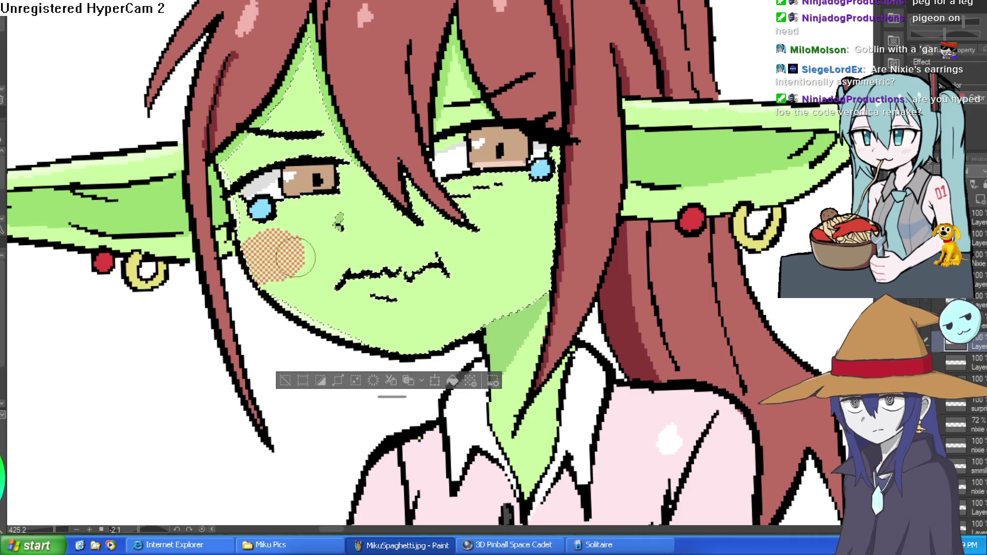
pyautogui.moveTo(530, 223)
pyautogui.mouseDown()
pyautogui.moveTo(496, 231)
pyautogui.moveTo(545, 226)
pyautogui.mouseUp()
pyautogui.scroll(-3, 545, 225)
pyautogui.hotkey('ctrl', 'z')
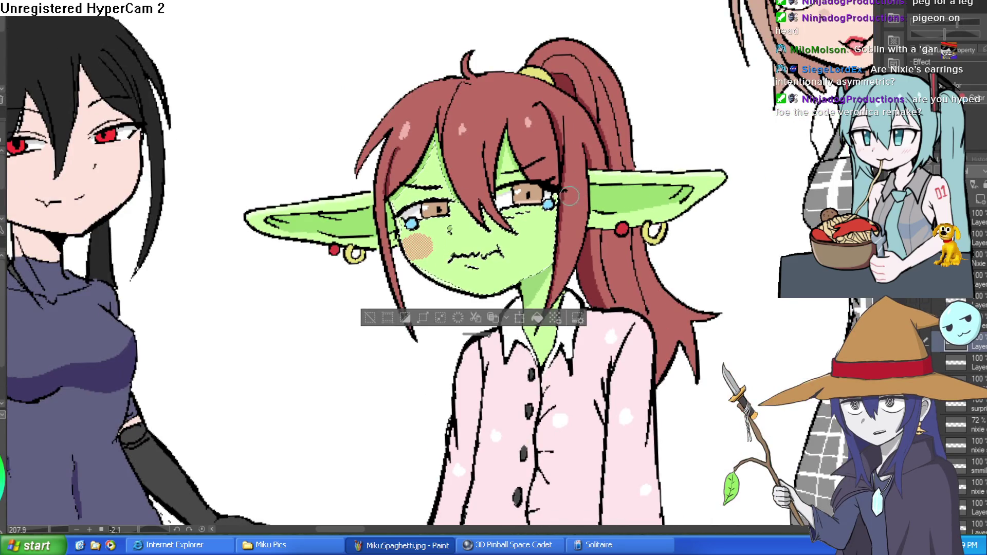
pyautogui.scroll(4, 471, 226)
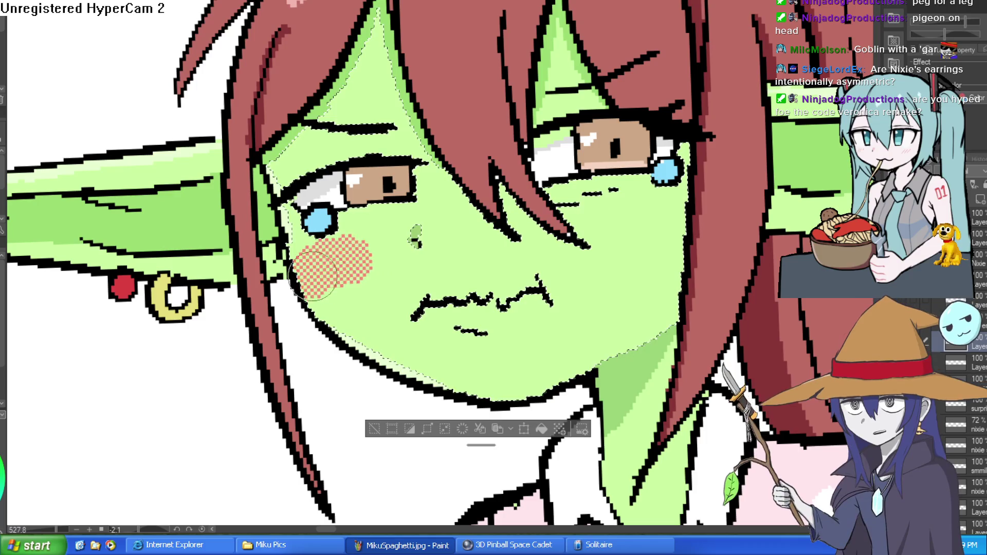
pyautogui.moveTo(597, 239)
pyautogui.mouseDown()
pyautogui.moveTo(653, 221)
pyautogui.moveTo(638, 229)
pyautogui.mouseUp()
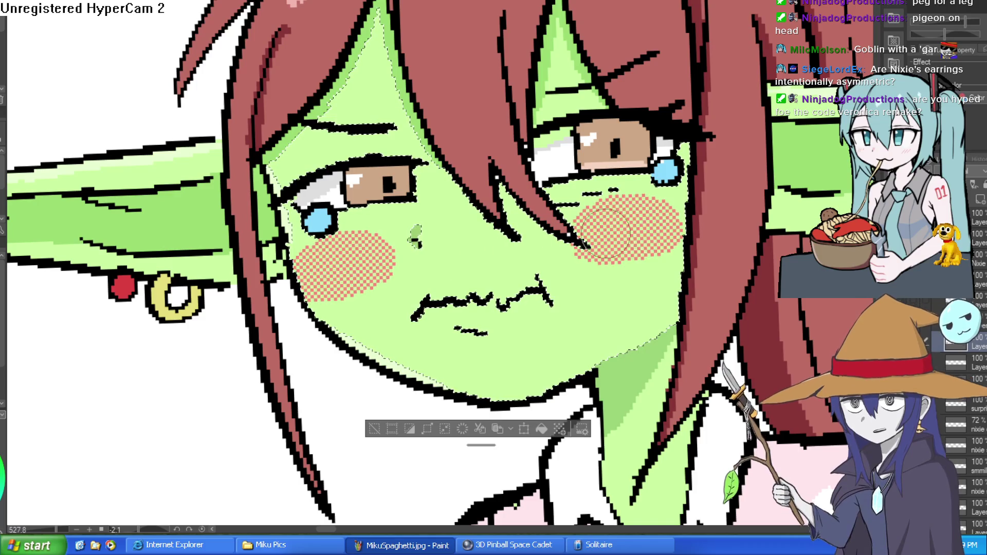
pyautogui.scroll(-2, 466, 297)
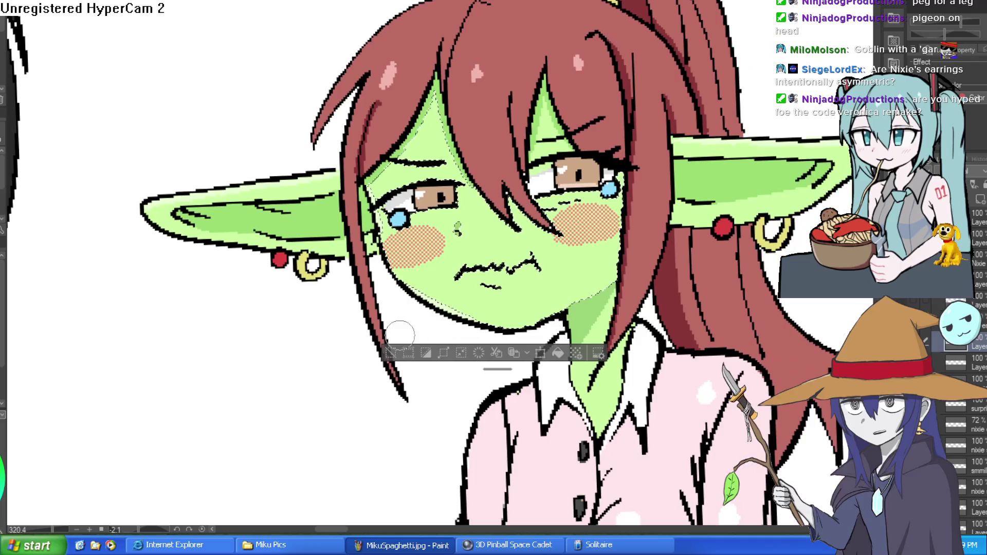
pyautogui.scroll(-4, 534, 383)
pyautogui.scroll(1, 608, 415)
pyautogui.scroll(4, 569, 392)
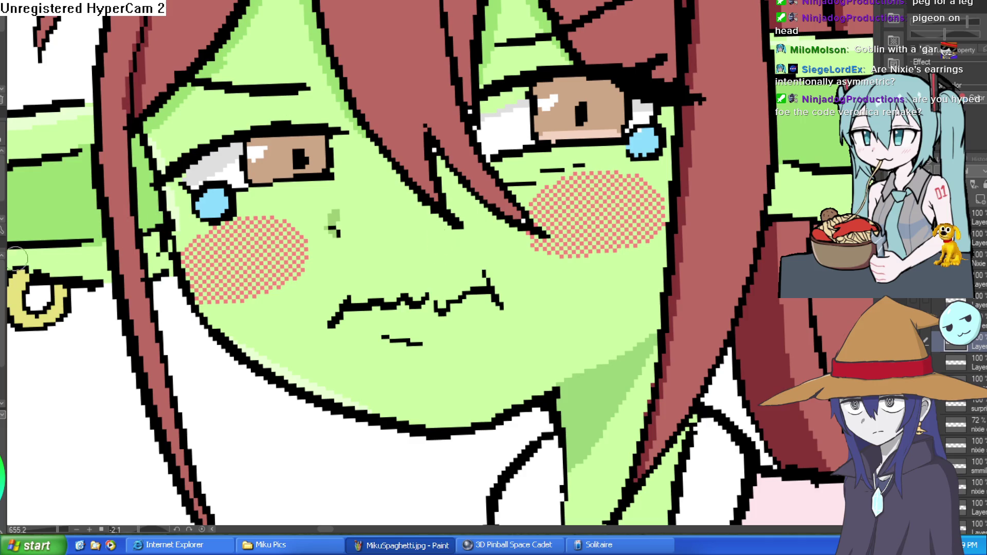
# Hatch three red diagonal strokes across each cheek's blush
pyautogui.moveTo(231, 227); pyautogui.dragTo(191, 282)
pyautogui.moveTo(260, 220); pyautogui.dragTo(205, 298)
pyautogui.moveTo(295, 218); pyautogui.dragTo(231, 304)
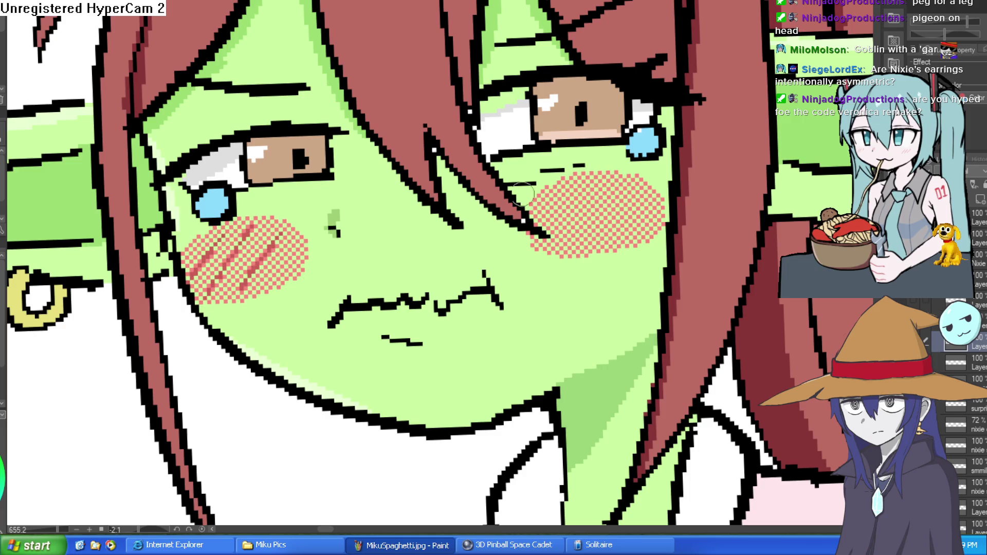
pyautogui.moveTo(583, 189); pyautogui.dragTo(546, 226)
pyautogui.moveTo(636, 176)
pyautogui.mouseDown()
pyautogui.moveTo(597, 205)
pyautogui.moveTo(579, 238)
pyautogui.mouseUp()
pyautogui.moveTo(660, 184); pyautogui.dragTo(619, 231)
pyautogui.scroll(-5, 642, 216)
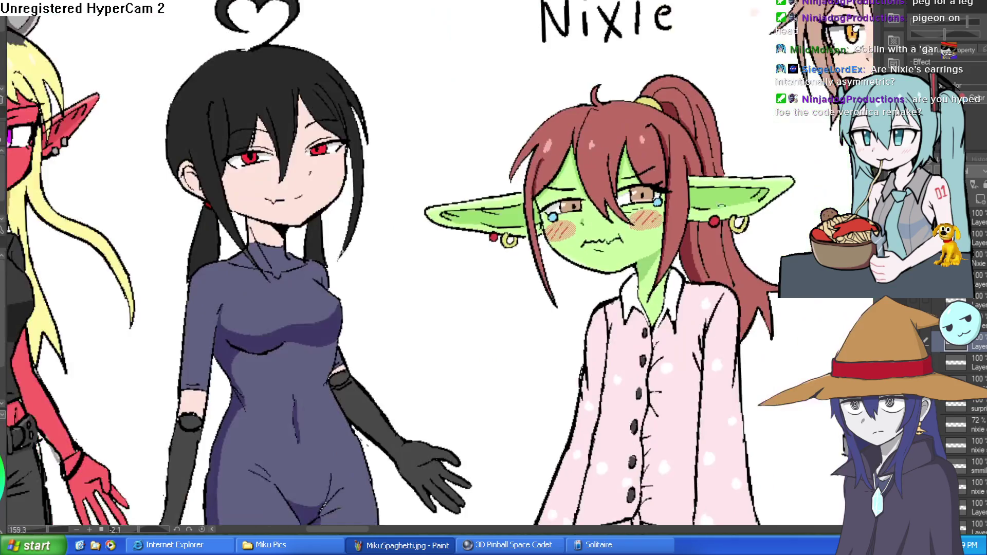
# Extend the light grey shading at the top of the right eye's white
pyautogui.moveTo(676, 207); pyautogui.dragTo(691, 172)
pyautogui.scroll(-2, 657, 175)
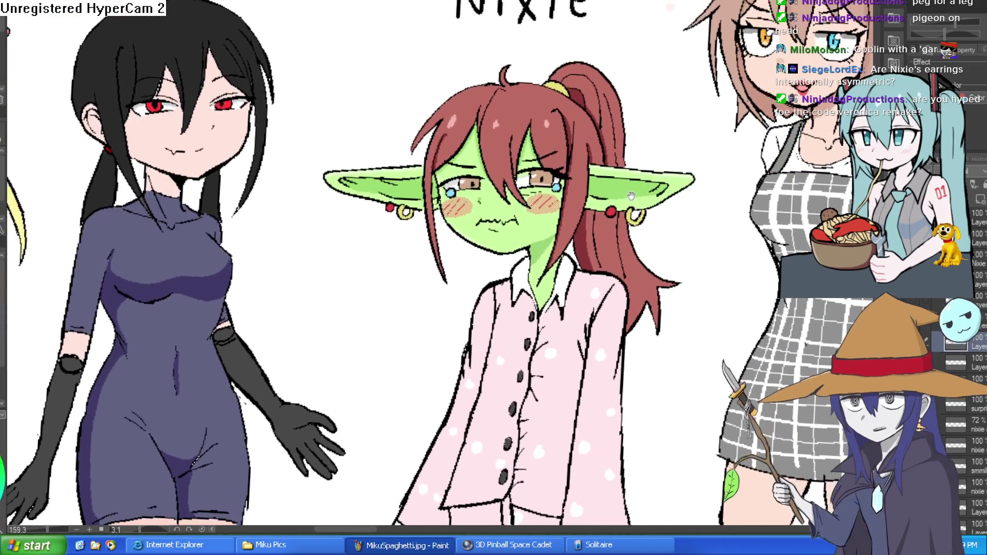
pyautogui.scroll(6, 572, 163)
pyautogui.moveTo(572, 163)
pyautogui.mouseDown()
pyautogui.moveTo(609, 183)
pyautogui.moveTo(595, 213)
pyautogui.mouseUp()
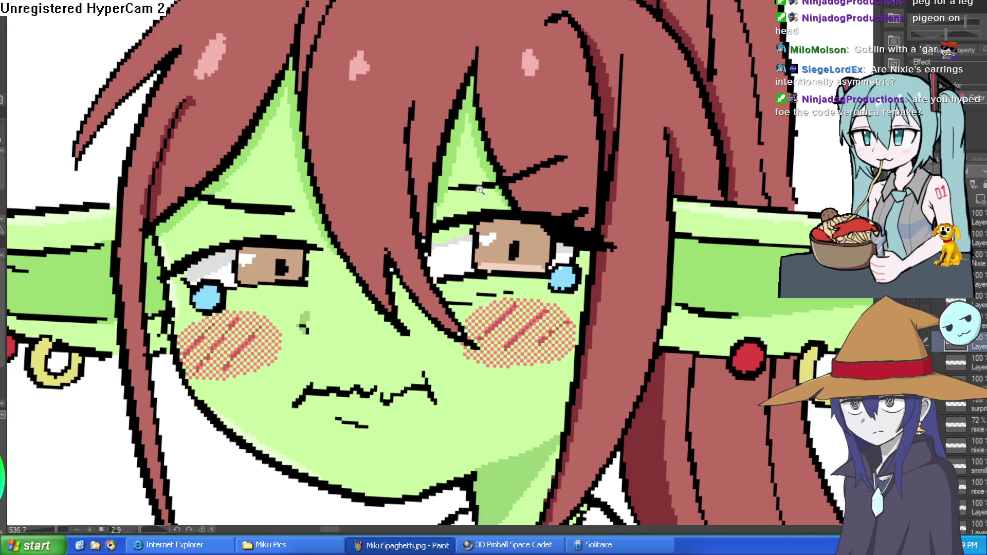
pyautogui.scroll(3, 480, 189)
pyautogui.scroll(-2, 114, 219)
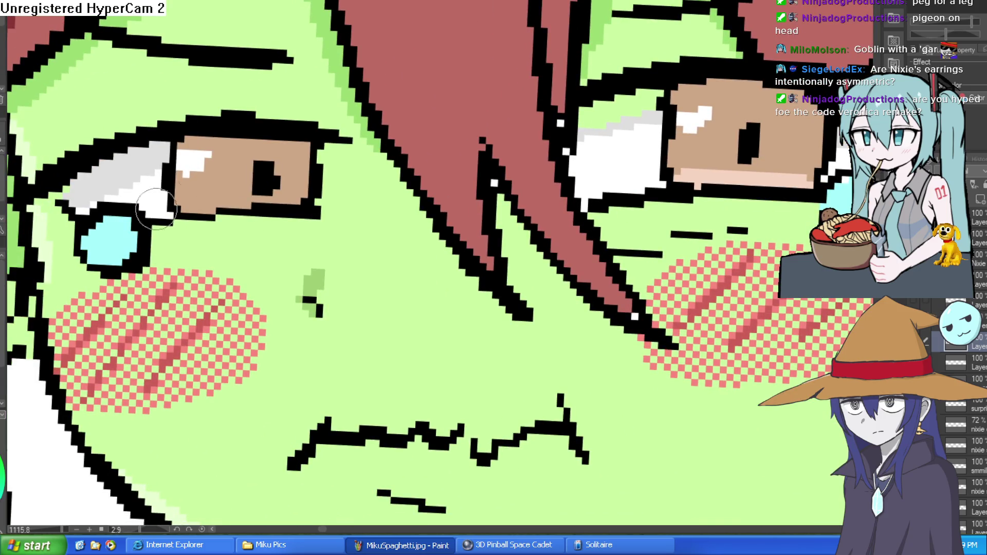
pyautogui.moveTo(610, 301); pyautogui.dragTo(353, 347)
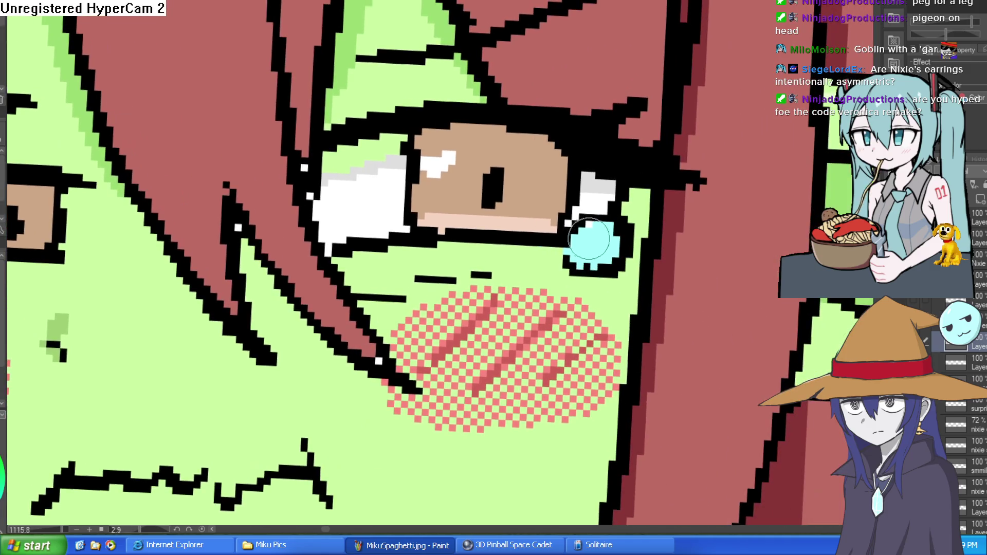
pyautogui.moveTo(391, 184); pyautogui.dragTo(385, 150)
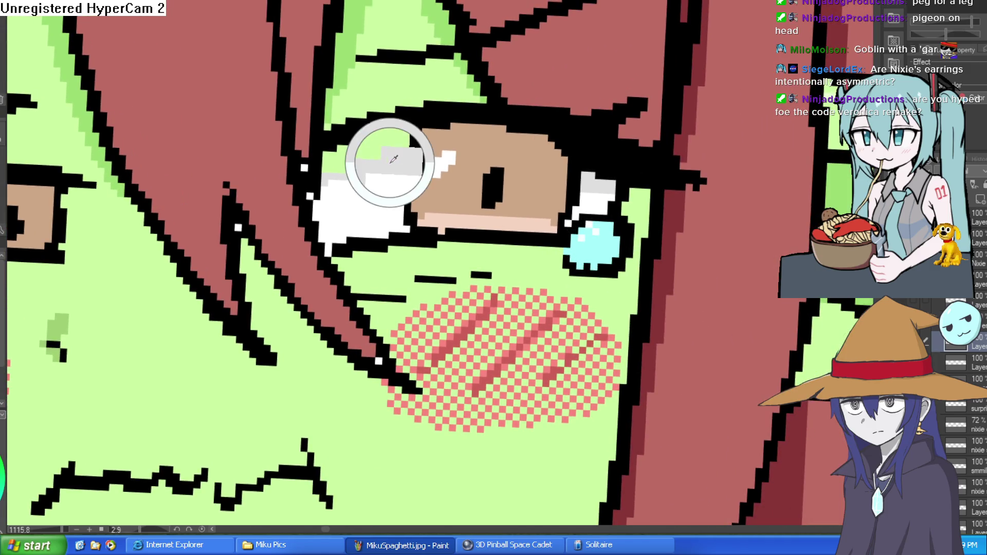
pyautogui.scroll(-10, 554, 387)
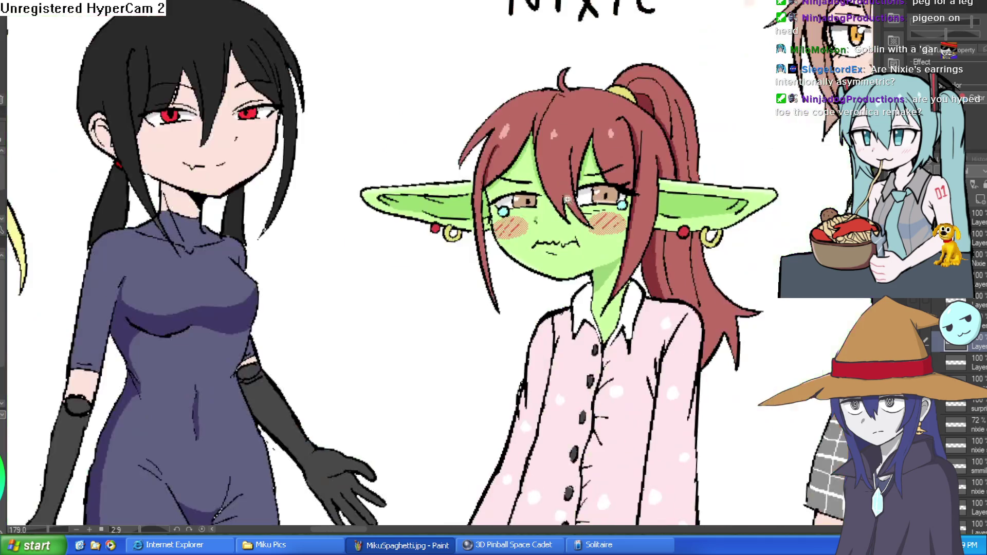
pyautogui.scroll(-2, 552, 384)
pyautogui.scroll(-2, 648, 215)
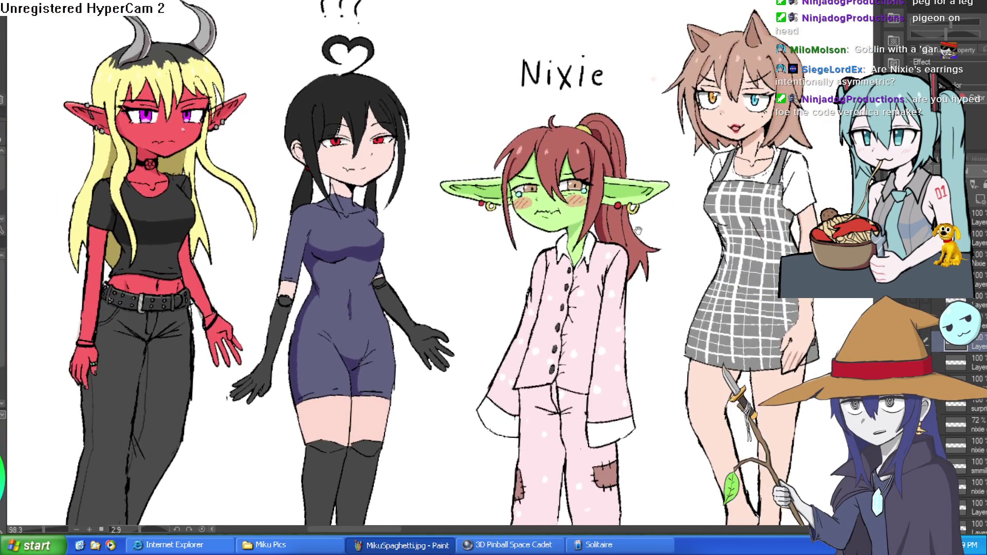
pyautogui.scroll(6, 637, 209)
pyautogui.scroll(-3, 637, 210)
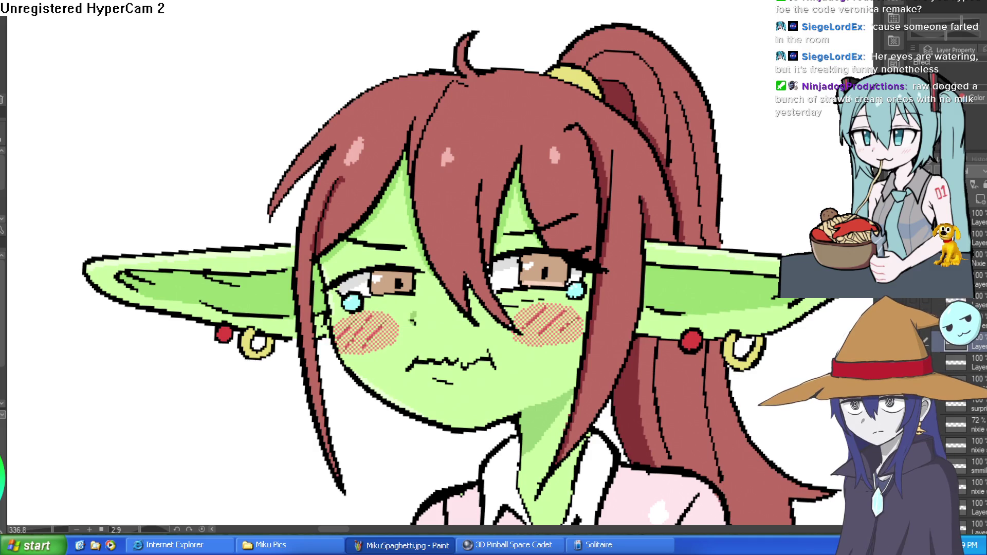
# Hide and then reshow the tears and blush layer to compare Nixie's face
pyautogui.scroll(-8, 779, 216)
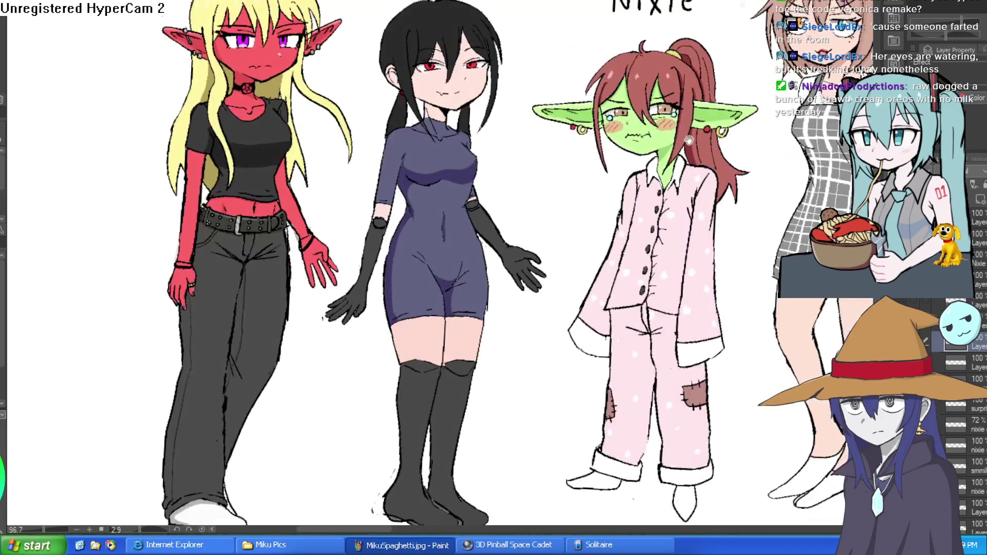
pyautogui.scroll(2, 644, 256)
pyautogui.moveTo(644, 257); pyautogui.dragTo(633, 193)
pyautogui.scroll(5, 517, 162)
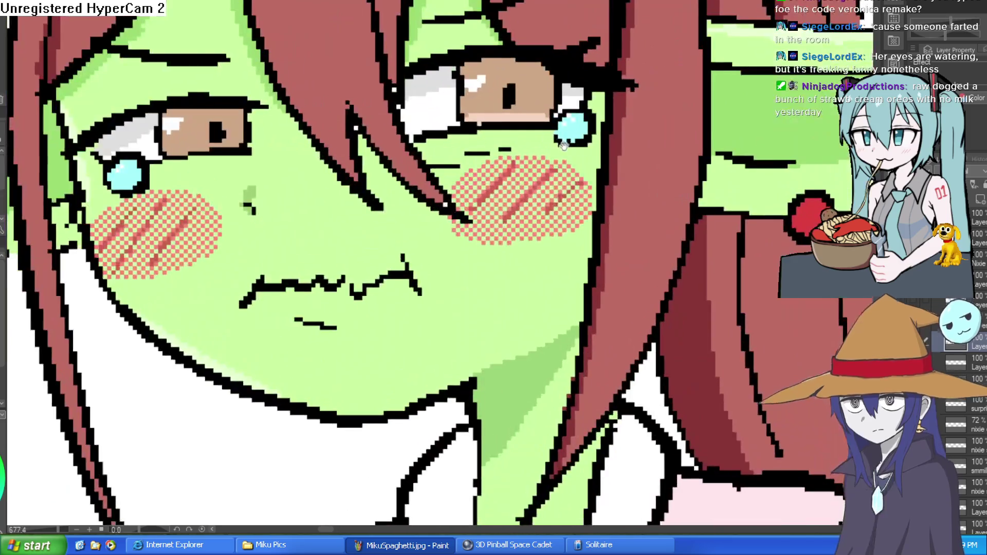
pyautogui.scroll(-4, 517, 162)
pyautogui.moveTo(757, 230); pyautogui.dragTo(808, 203)
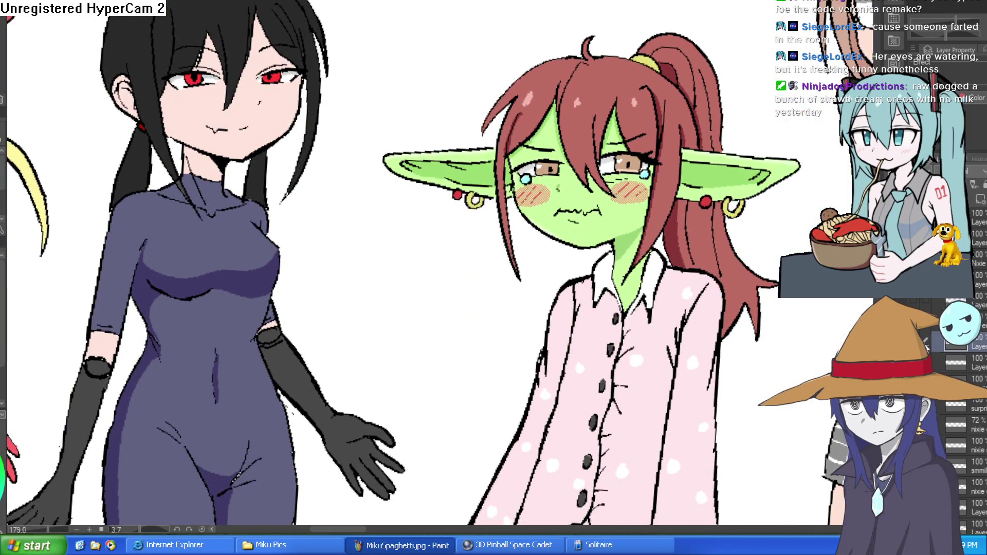
pyautogui.click(927, 349)
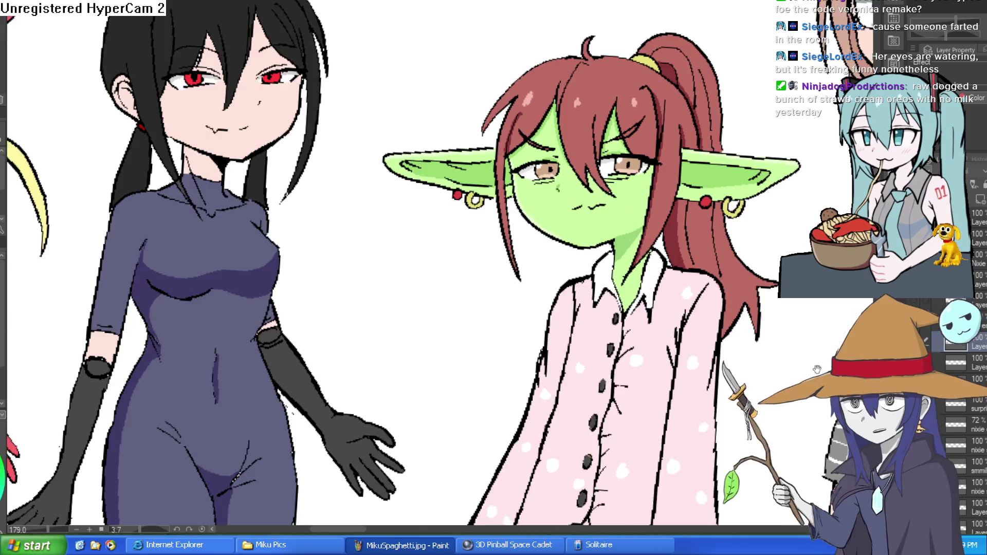
pyautogui.scroll(-4, 575, 355)
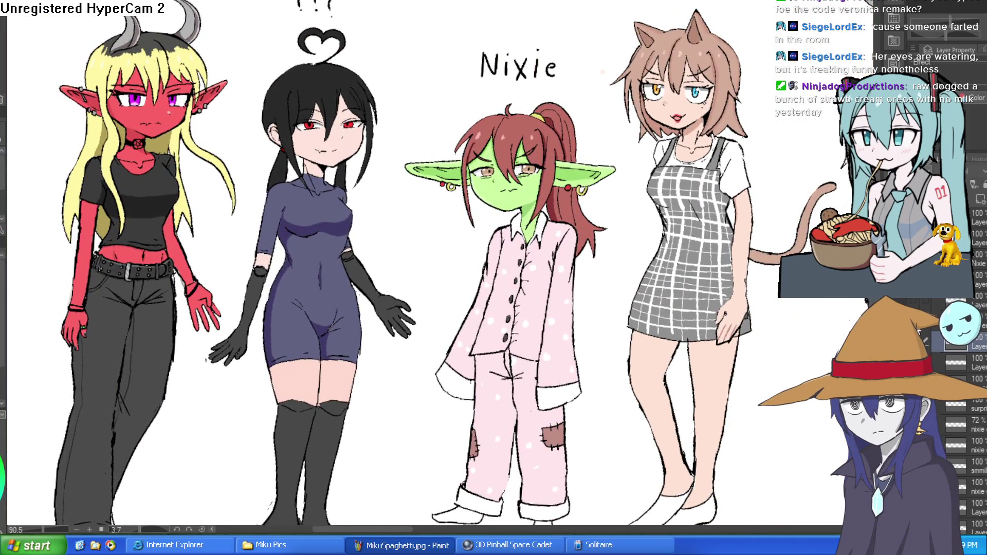
pyautogui.click(925, 340)
# Redraw the eyelid lines beside Nixie's eye, then view her whole face upright
pyautogui.scroll(5, 460, 131)
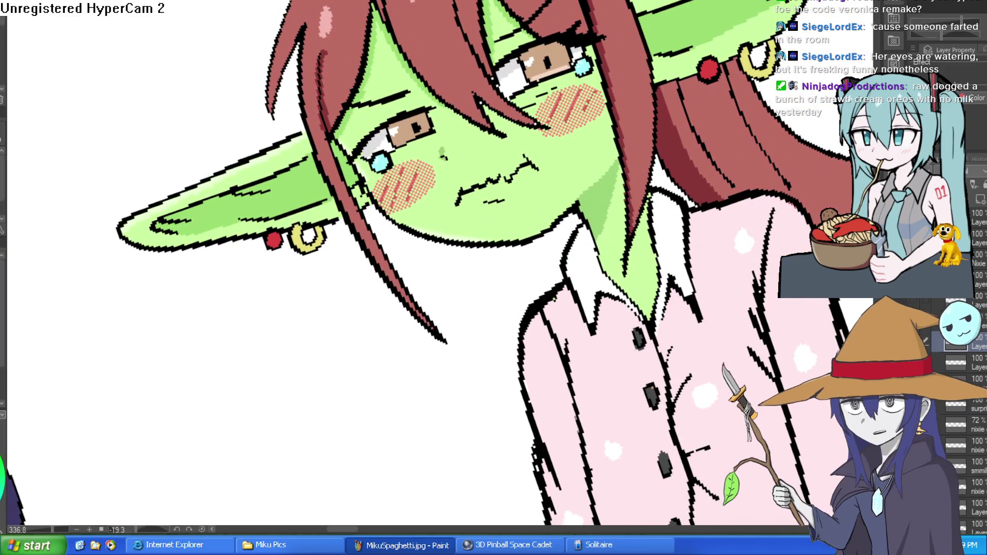
pyautogui.scroll(3, 617, 167)
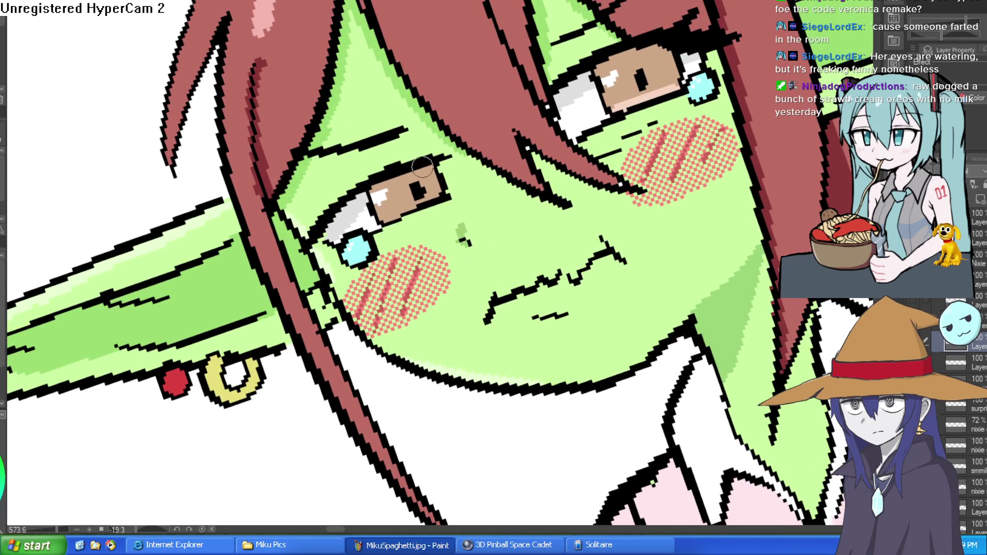
pyautogui.moveTo(375, 172)
pyautogui.mouseDown()
pyautogui.moveTo(308, 236)
pyautogui.moveTo(343, 195)
pyautogui.mouseUp()
pyautogui.moveTo(309, 234)
pyautogui.mouseDown()
pyautogui.moveTo(390, 165)
pyautogui.moveTo(506, 132)
pyautogui.mouseUp()
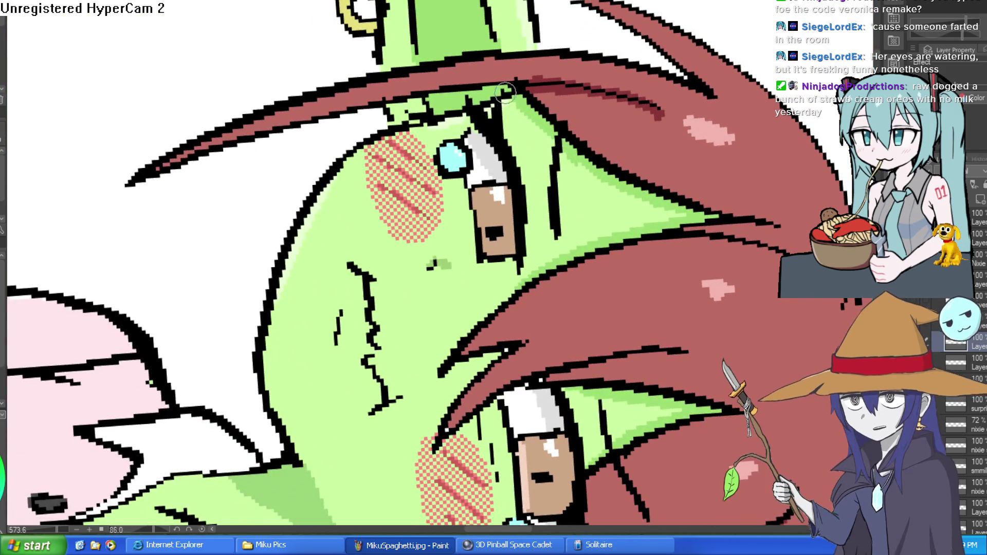
pyautogui.hotkey('ctrl', '0')
pyautogui.scroll(-3, 585, 174)
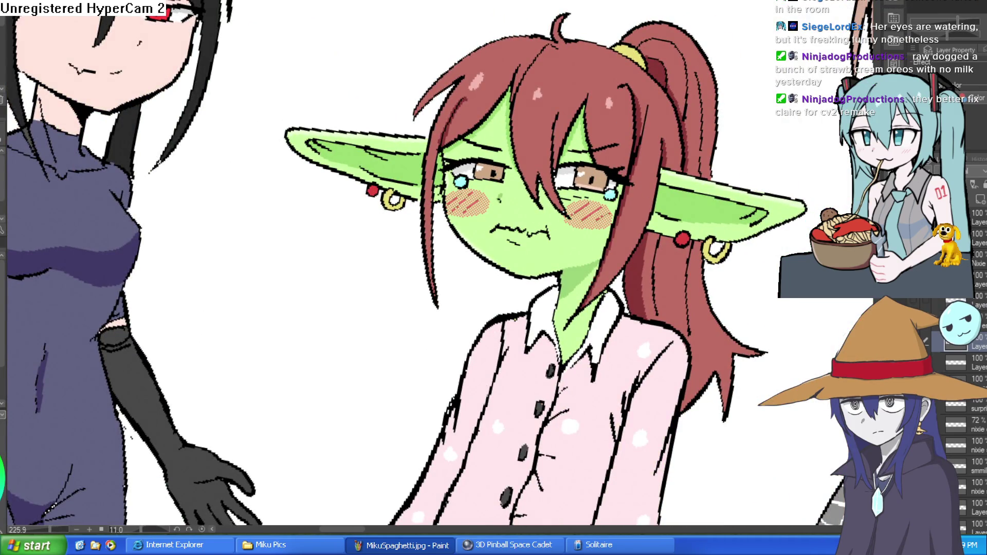
pyautogui.moveTo(833, 328); pyautogui.dragTo(442, 442)
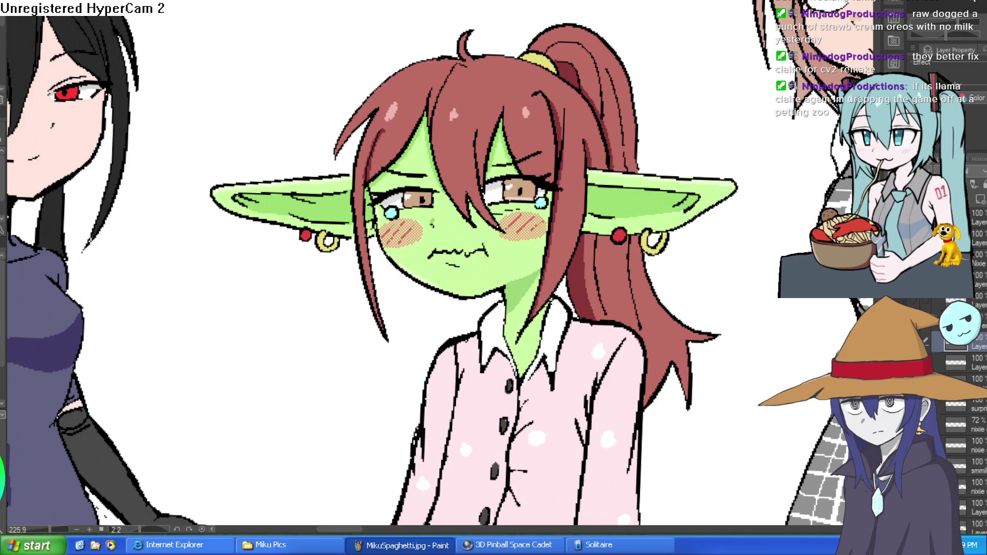
pyautogui.moveTo(461, 436); pyautogui.dragTo(541, 111)
pyautogui.scroll(3, 470, 157)
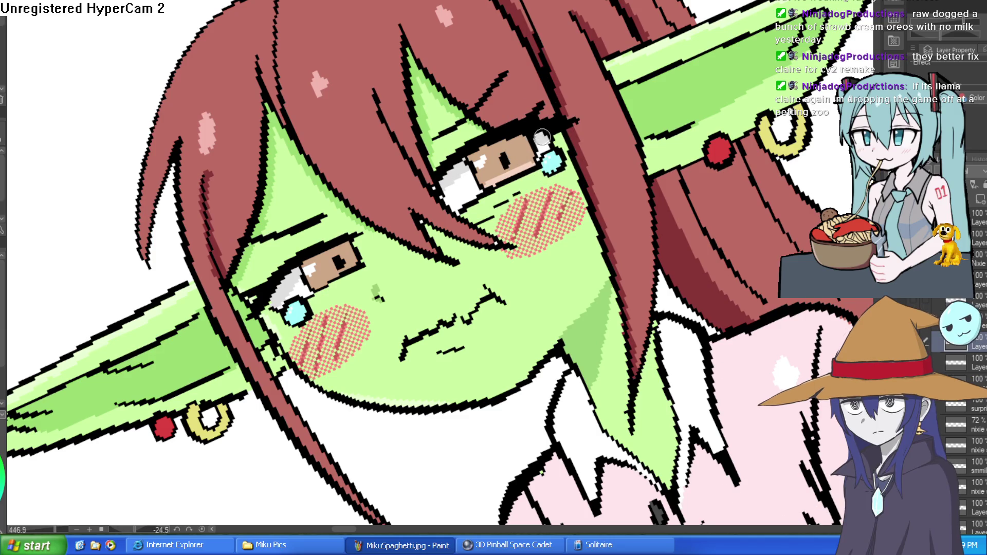
pyautogui.scroll(-2, 509, 139)
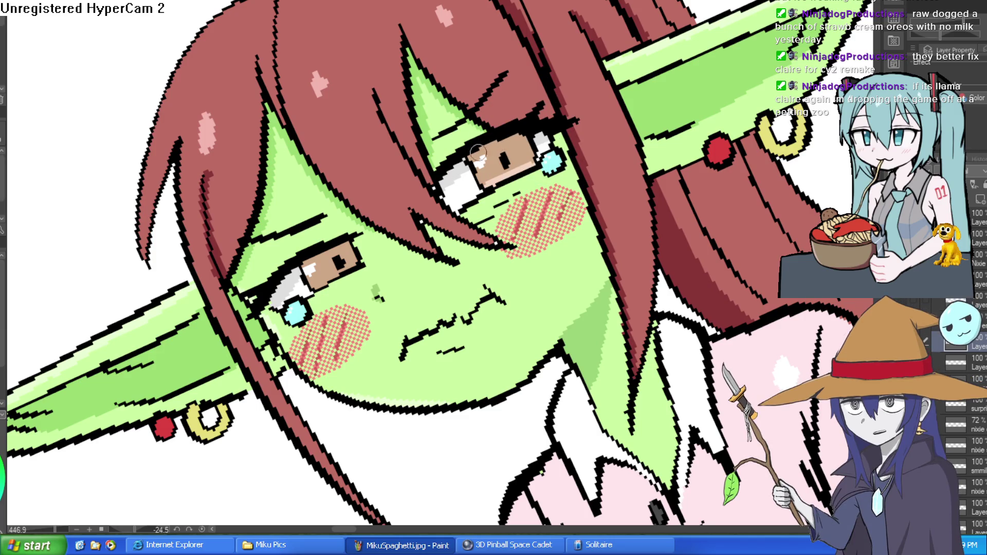
pyautogui.scroll(-2, 522, 136)
pyautogui.moveTo(523, 153); pyautogui.dragTo(545, 170)
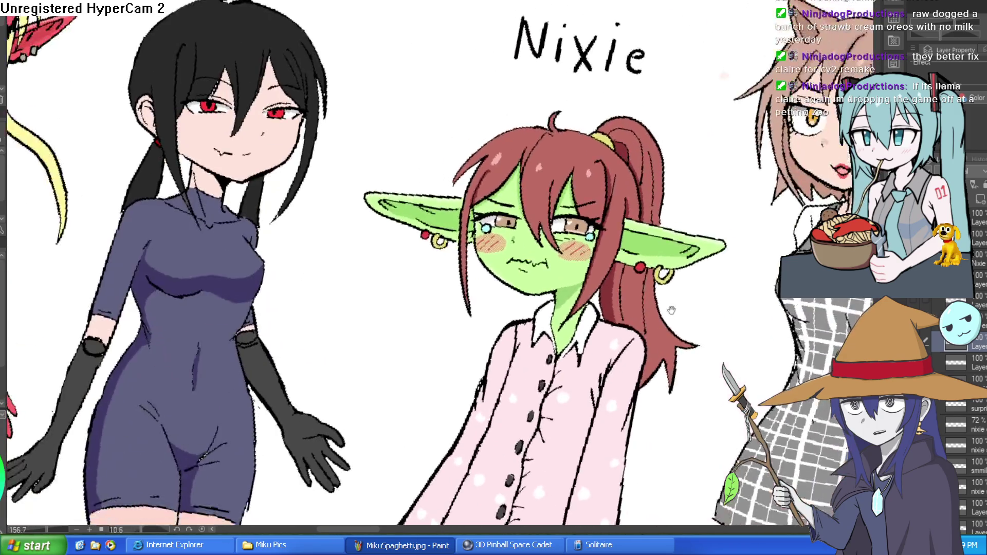
pyautogui.scroll(-1, 545, 170)
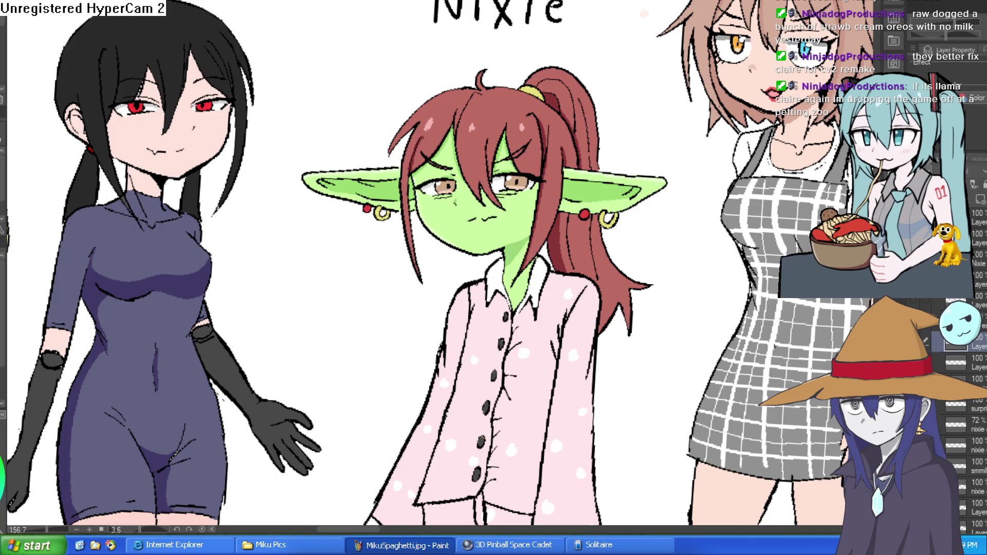
pyautogui.click(931, 347)
pyautogui.scroll(5, 523, 165)
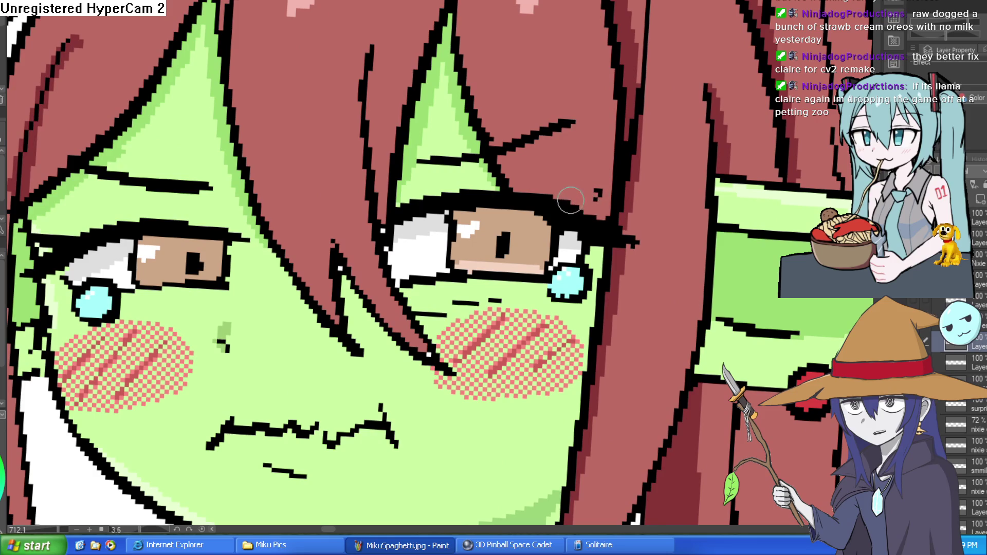
pyautogui.moveTo(639, 186)
pyautogui.mouseDown()
pyautogui.moveTo(455, 434)
pyautogui.moveTo(288, 360)
pyautogui.moveTo(360, 170)
pyautogui.moveTo(451, 137)
pyautogui.moveTo(460, 162)
pyautogui.moveTo(455, 135)
pyautogui.moveTo(463, 138)
pyautogui.moveTo(399, 178)
pyautogui.mouseUp()
pyautogui.hotkey('ctrl', '0')
pyautogui.scroll(2, 586, 216)
pyautogui.moveTo(589, 214)
pyautogui.mouseDown()
pyautogui.moveTo(568, 120)
pyautogui.moveTo(562, 165)
pyautogui.moveTo(603, 192)
pyautogui.moveTo(540, 213)
pyautogui.mouseUp()
pyautogui.scroll(-3, 568, 149)
pyautogui.scroll(1, 568, 149)
pyautogui.scroll(-1, 603, 192)
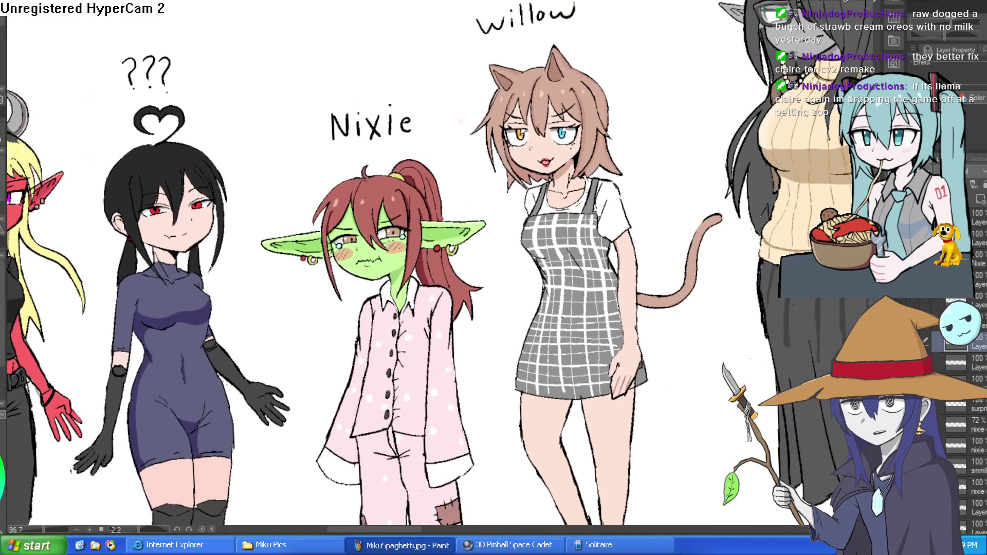
pyautogui.hotkey('ctrl', 'Tab')
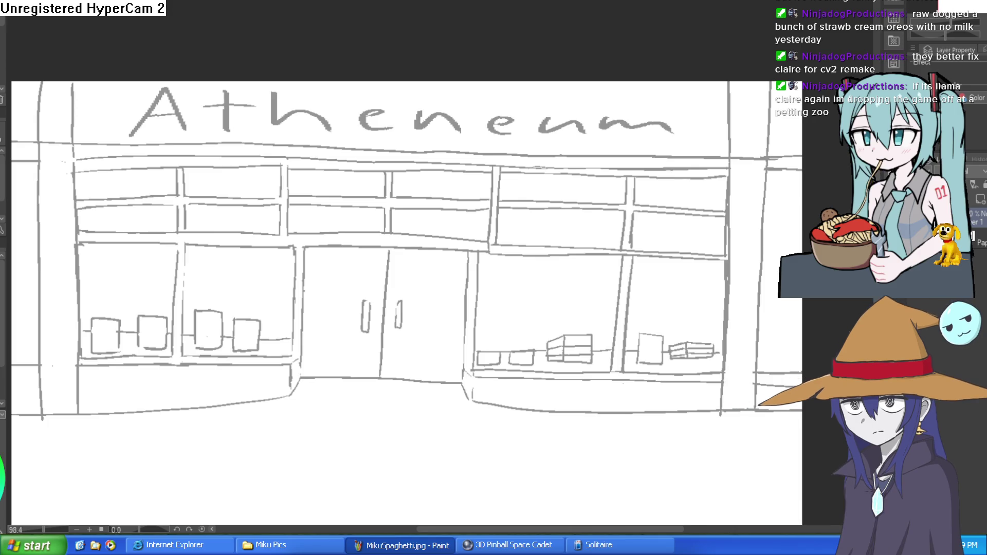
# Pan and zoom over the Atheneum storefront sketch, then bring up the wizard drawing fitted to the window
pyautogui.scroll(-2, 598, 192)
pyautogui.moveTo(598, 192)
pyautogui.mouseDown()
pyautogui.moveTo(602, 148)
pyautogui.moveTo(696, 135)
pyautogui.moveTo(660, 195)
pyautogui.moveTo(655, 153)
pyautogui.moveTo(676, 166)
pyautogui.mouseUp()
pyautogui.click(647, 149)
pyautogui.hotkey('ctrl', '0')
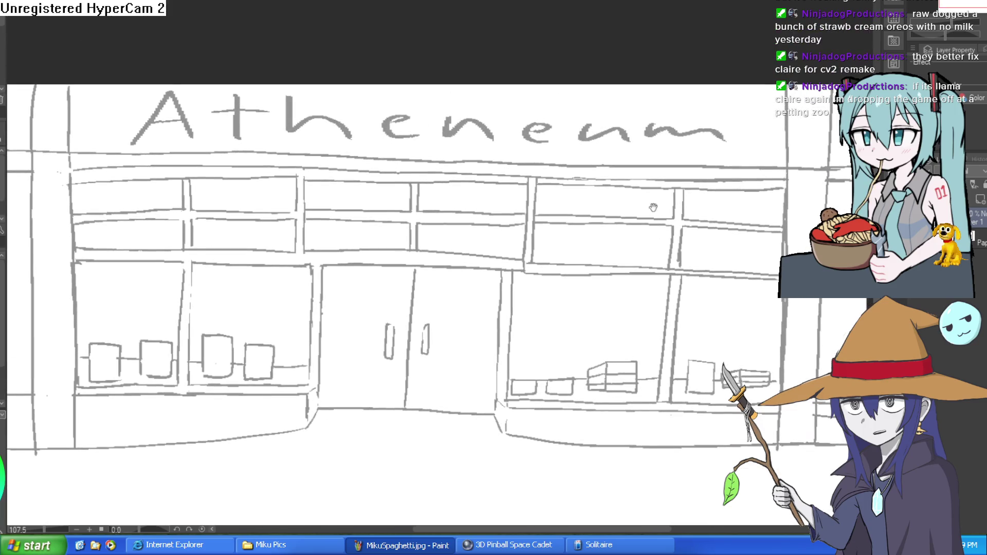
pyautogui.hotkey('ctrl', 'Tab')
pyautogui.hotkey('ctrl', '0')
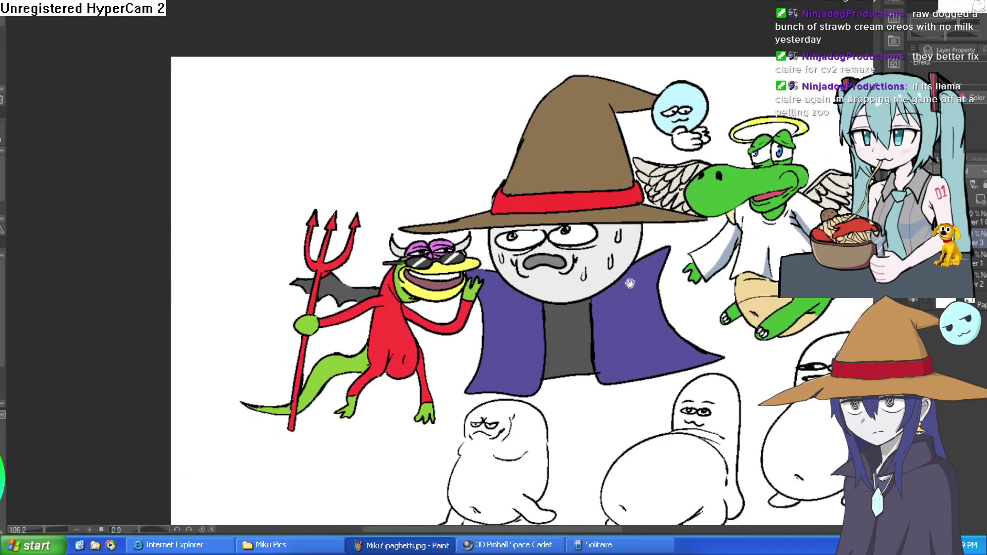
pyautogui.scroll(2, 621, 277)
pyautogui.scroll(5, 621, 276)
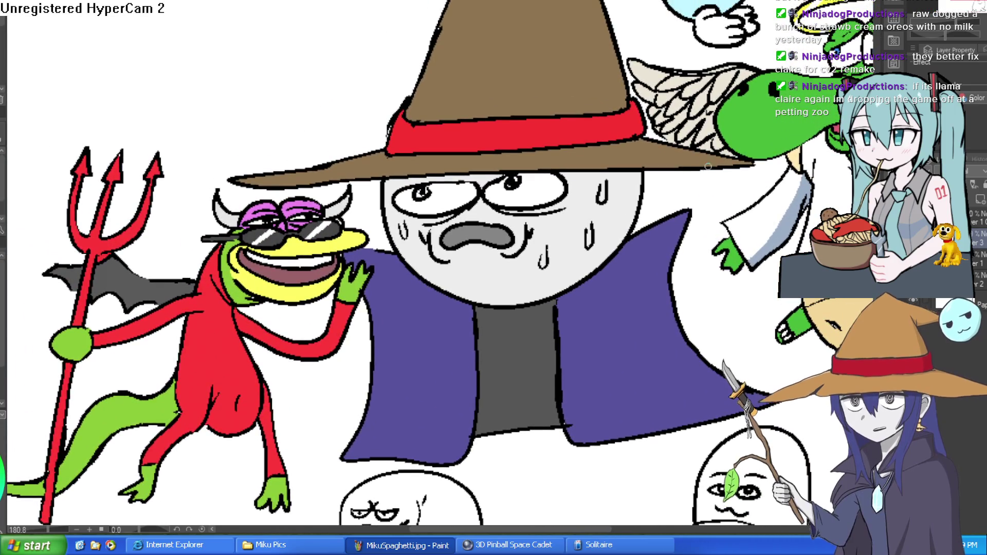
pyautogui.moveTo(564, 265)
pyautogui.mouseDown()
pyautogui.moveTo(658, 228)
pyautogui.moveTo(658, 243)
pyautogui.mouseUp()
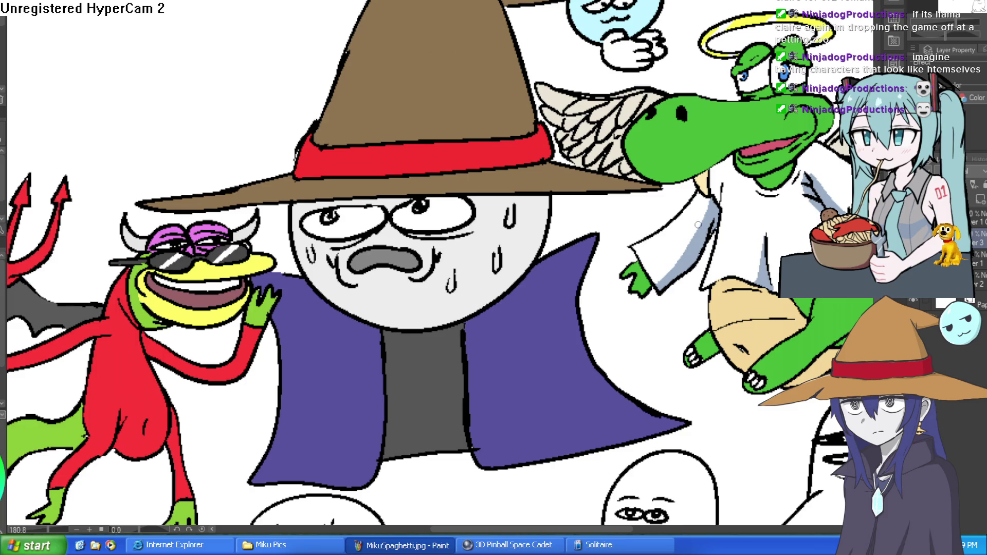
pyautogui.moveTo(483, 341)
pyautogui.mouseDown()
pyautogui.moveTo(504, 282)
pyautogui.moveTo(586, 259)
pyautogui.mouseUp()
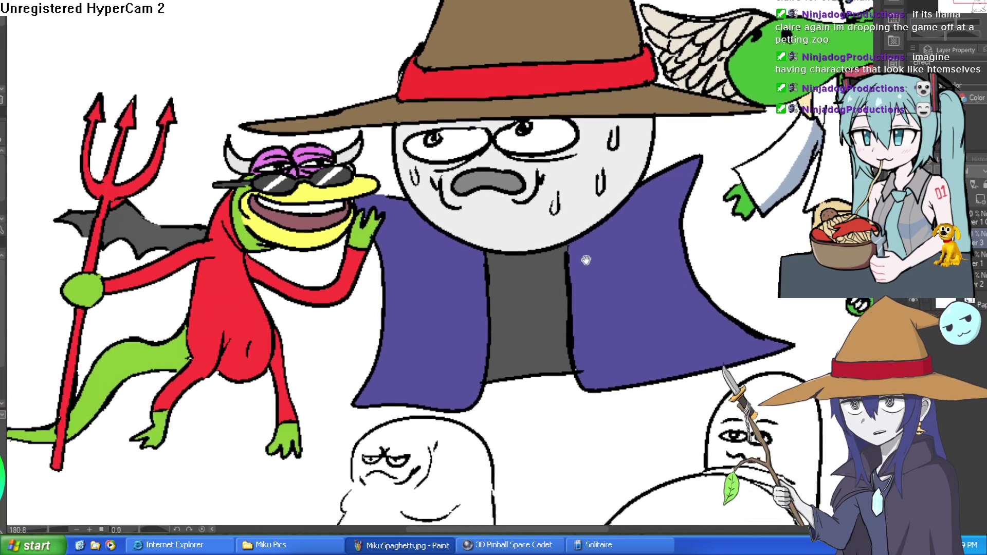
pyautogui.scroll(-4, 586, 260)
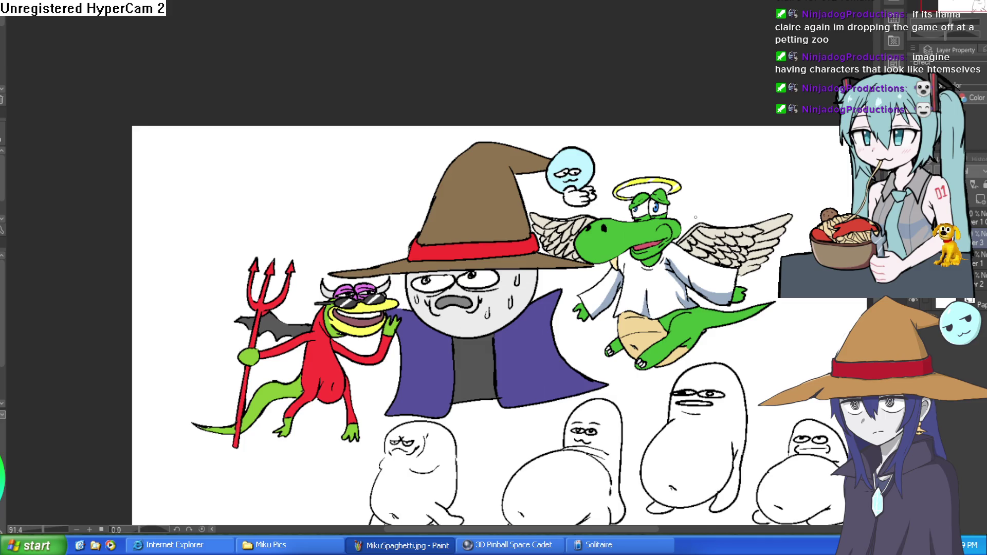
pyautogui.moveTo(488, 310)
pyautogui.mouseDown()
pyautogui.moveTo(513, 271)
pyautogui.moveTo(577, 258)
pyautogui.mouseUp()
pyautogui.scroll(4, 512, 271)
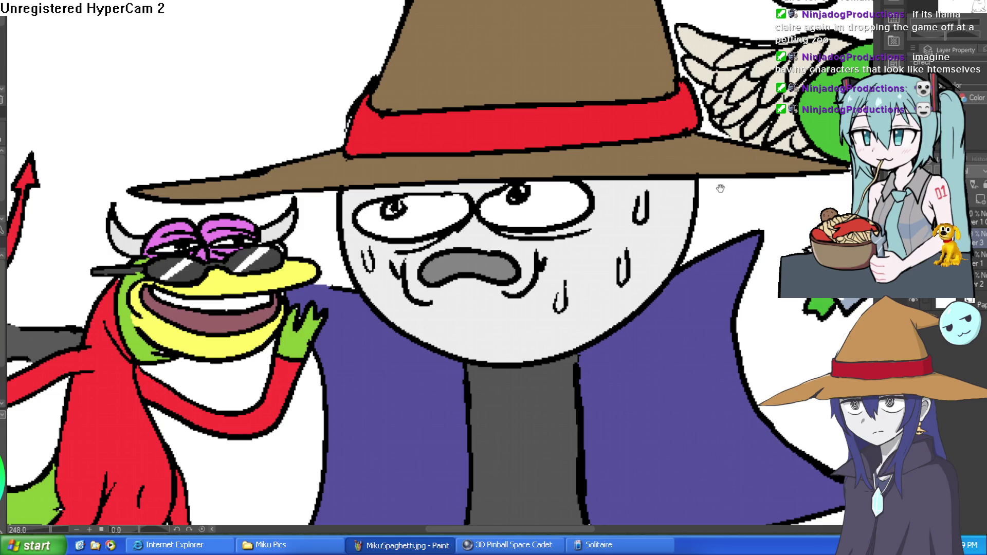
pyautogui.scroll(-3, 718, 187)
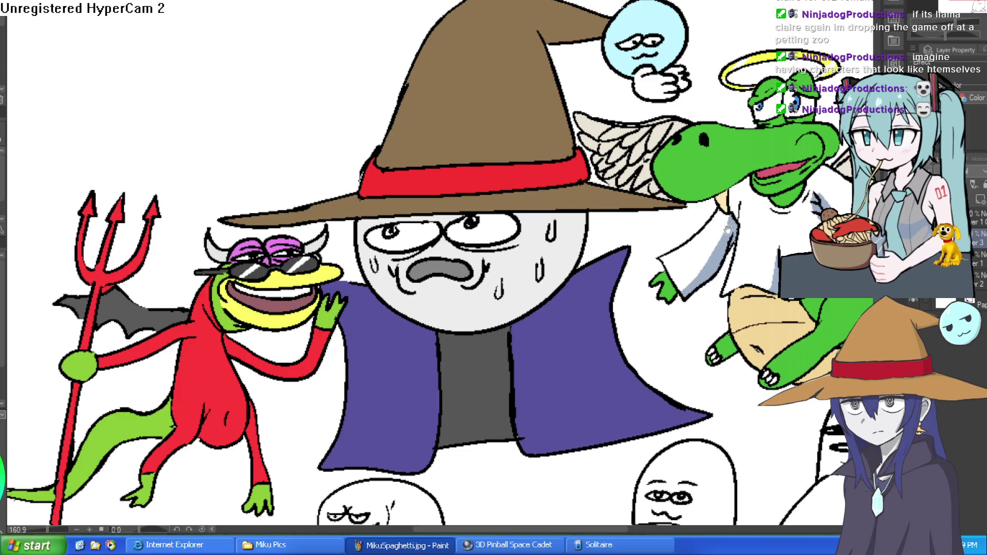
pyautogui.scroll(-4, 613, 197)
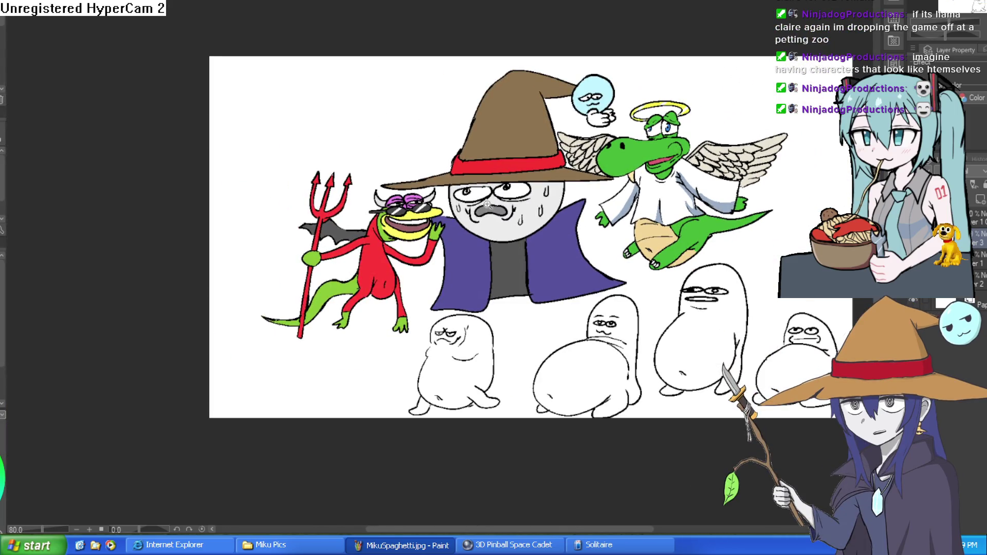
pyautogui.scroll(4, 488, 206)
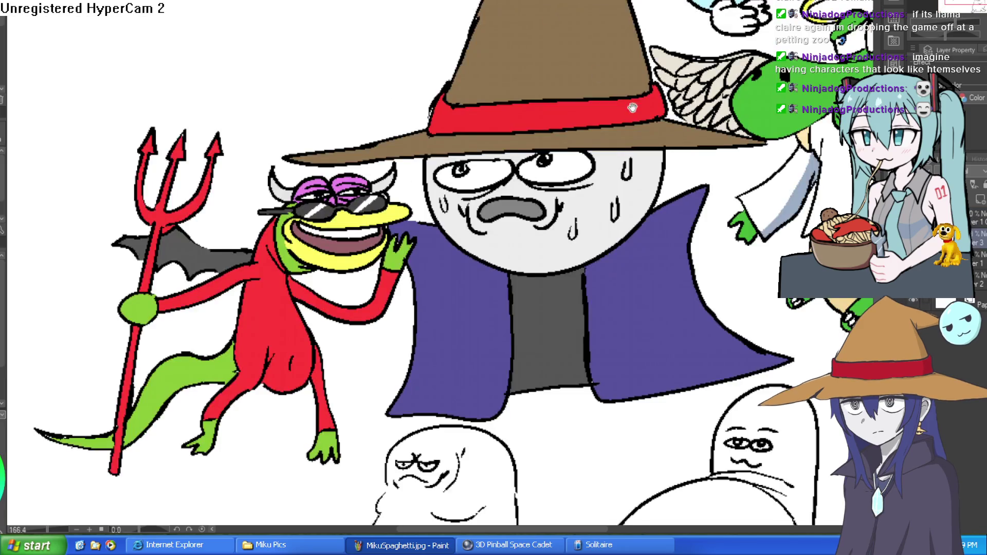
pyautogui.scroll(5, 465, 141)
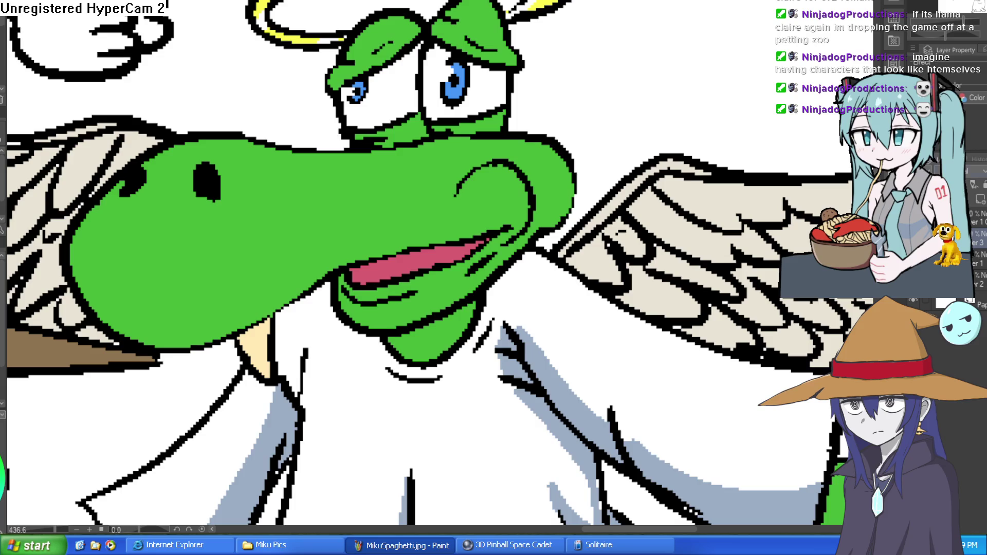
pyautogui.click(976, 203)
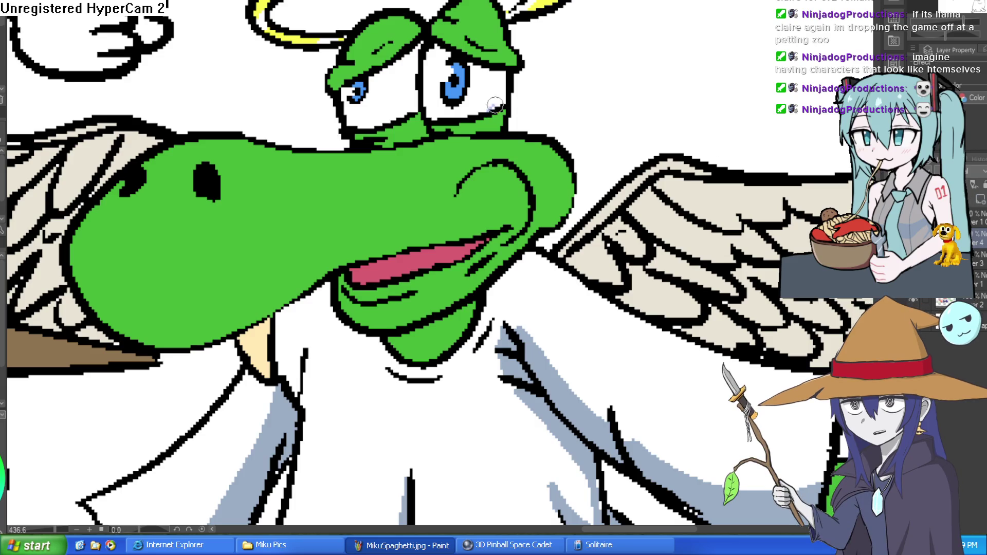
# Paint a light-blue tear trail from the dragon's first eye down the snout
pyautogui.moveTo(511, 114)
pyautogui.mouseDown()
pyautogui.moveTo(532, 171)
pyautogui.moveTo(536, 226)
pyautogui.mouseUp()
pyautogui.moveTo(506, 120)
pyautogui.mouseDown()
pyautogui.moveTo(496, 110)
pyautogui.moveTo(506, 102)
pyautogui.moveTo(505, 139)
pyautogui.moveTo(527, 160)
pyautogui.moveTo(532, 190)
pyautogui.moveTo(527, 306)
pyautogui.moveTo(532, 249)
pyautogui.moveTo(533, 286)
pyautogui.mouseUp()
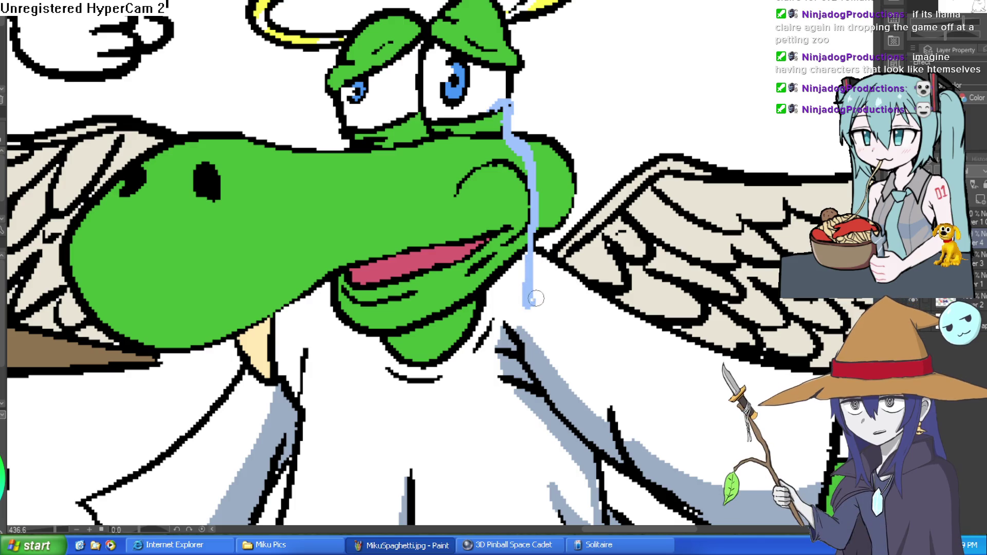
pyautogui.scroll(-5, 558, 268)
pyautogui.scroll(-1, 558, 268)
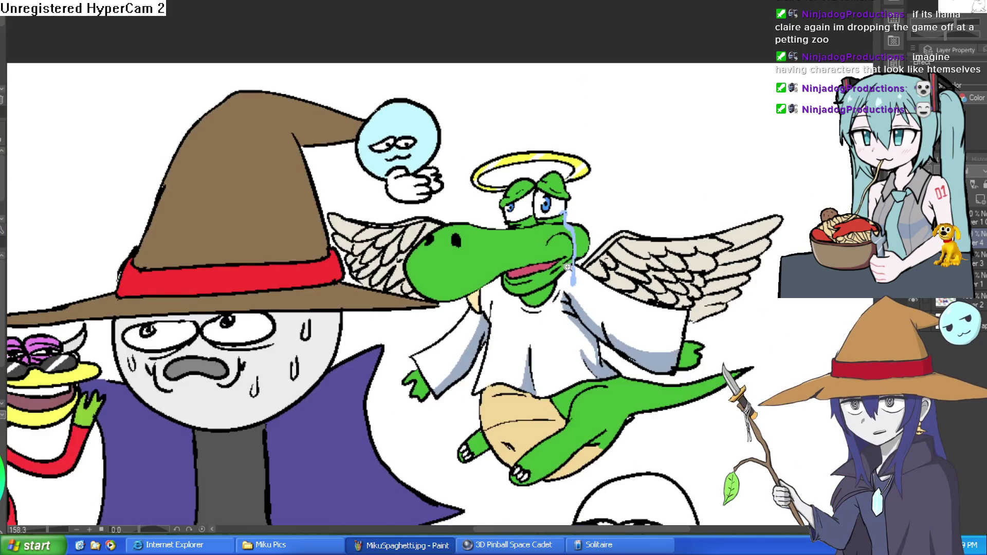
pyautogui.scroll(6, 558, 268)
# Paint a tear below the dragon's other eye along the snout edge, then view the whole dragon
pyautogui.moveTo(313, 93); pyautogui.dragTo(308, 110)
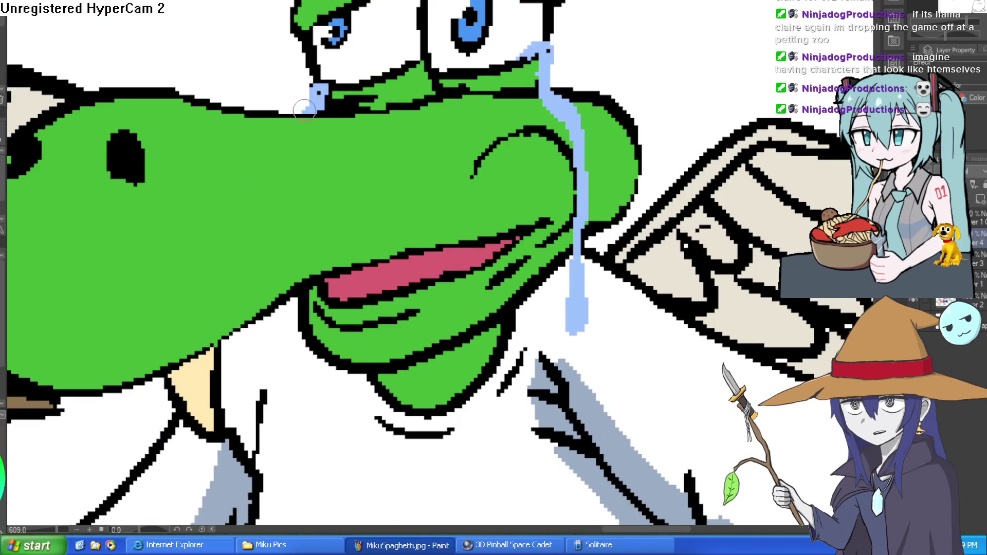
pyautogui.scroll(-5, 391, 118)
pyautogui.scroll(4, 422, 123)
pyautogui.scroll(3, 536, 216)
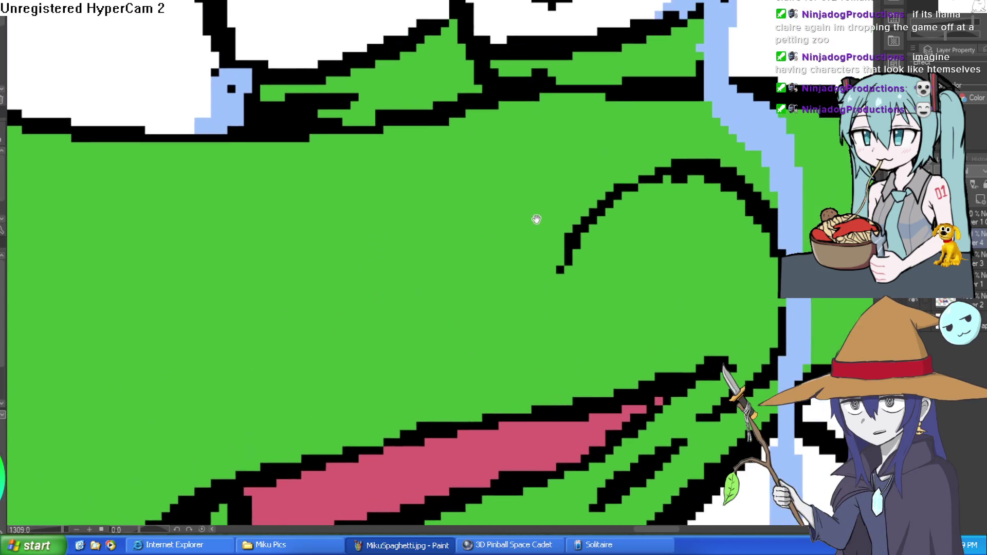
pyautogui.scroll(3, 564, 199)
pyautogui.moveTo(589, 102)
pyautogui.mouseDown()
pyautogui.moveTo(502, 128)
pyautogui.moveTo(419, 121)
pyautogui.moveTo(373, 103)
pyautogui.moveTo(179, 163)
pyautogui.mouseUp()
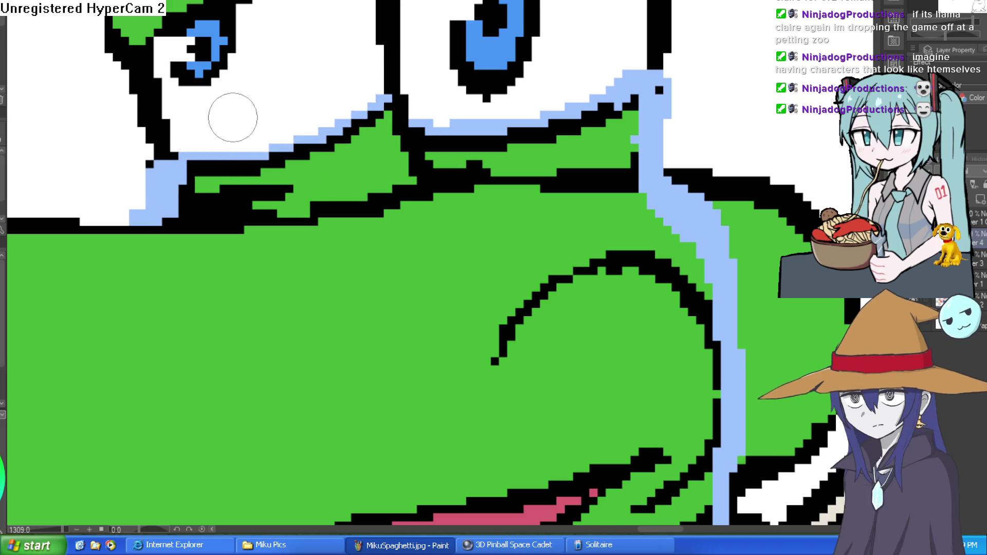
pyautogui.scroll(-8, 540, 139)
pyautogui.moveTo(569, 141)
pyautogui.mouseDown()
pyautogui.moveTo(557, 135)
pyautogui.moveTo(577, 121)
pyautogui.mouseUp()
pyautogui.scroll(-2, 577, 122)
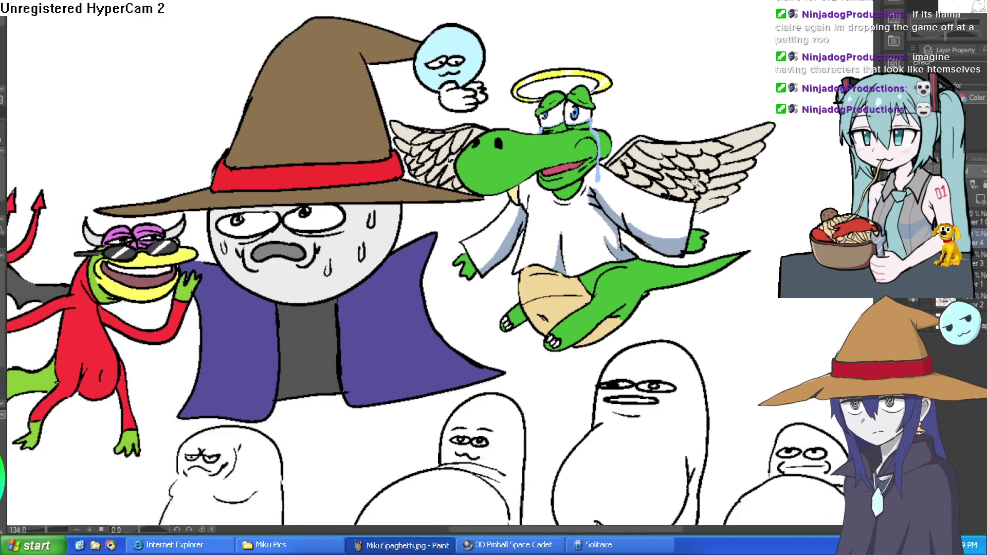
pyautogui.scroll(-2, 600, 190)
pyautogui.moveTo(600, 189); pyautogui.dragTo(718, 146)
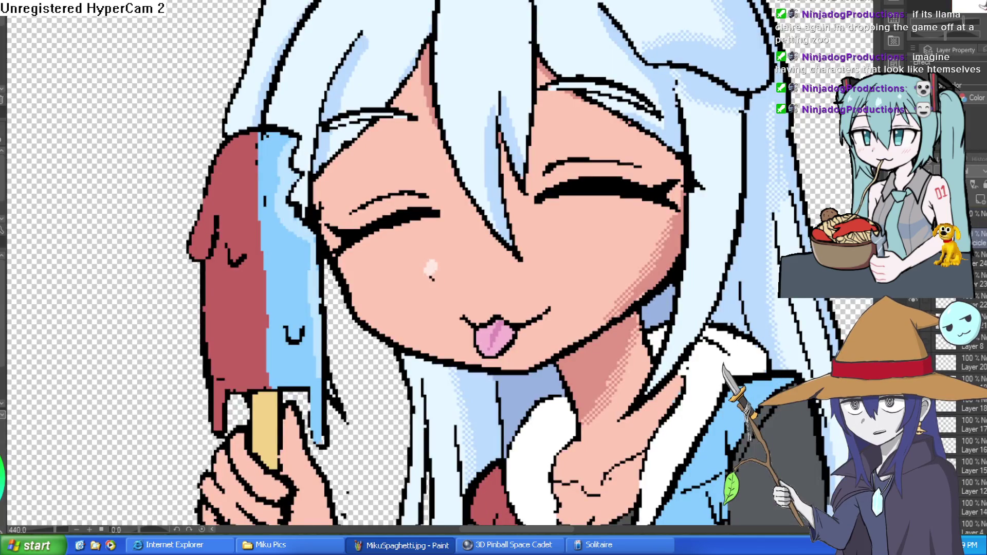
# Leave the popsicle drawing for the character lineup and zoom in on Nixie's teary, blushing face
pyautogui.scroll(-3, 596, 203)
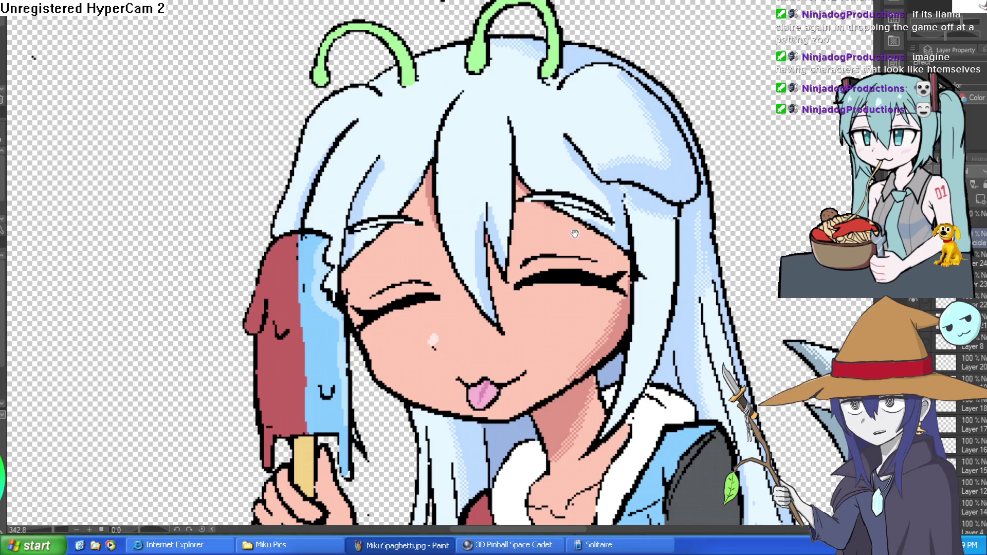
pyautogui.moveTo(577, 236)
pyautogui.mouseDown()
pyautogui.moveTo(577, 246)
pyautogui.moveTo(586, 194)
pyautogui.mouseUp()
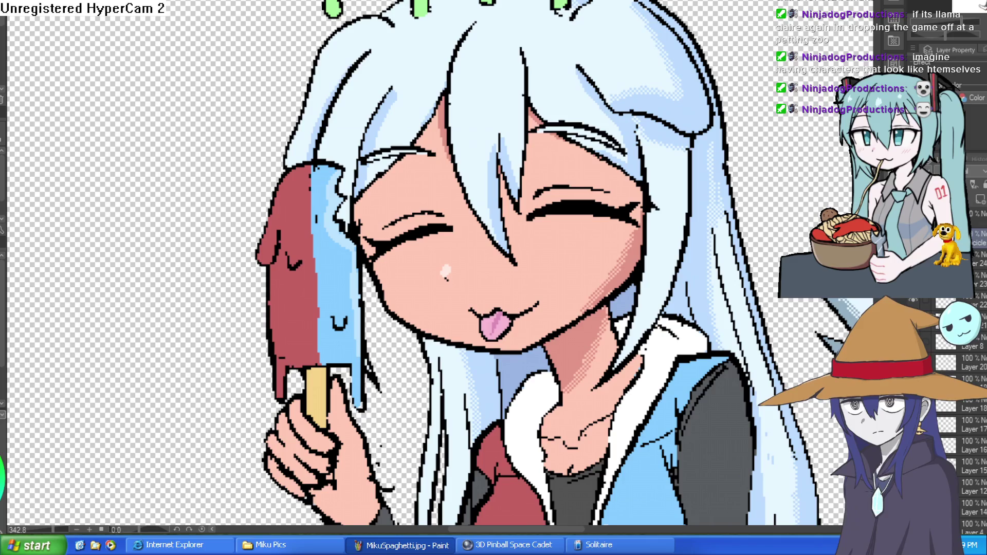
pyautogui.hotkey('ctrl', 'Tab')
pyautogui.moveTo(482, 215)
pyautogui.mouseDown()
pyautogui.moveTo(492, 169)
pyautogui.moveTo(486, 230)
pyautogui.moveTo(478, 205)
pyautogui.mouseUp()
pyautogui.scroll(4, 492, 169)
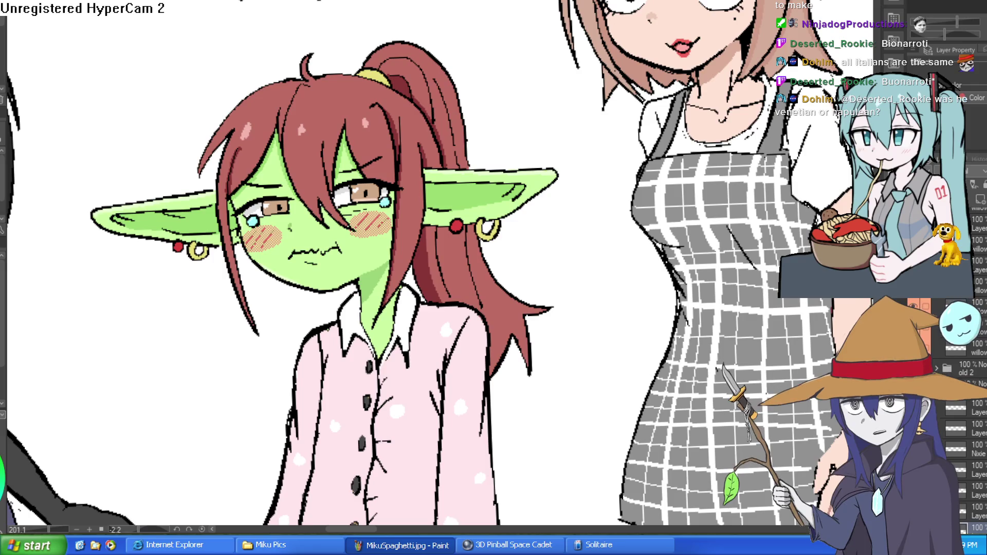
pyautogui.scroll(-3, 198, 322)
pyautogui.moveTo(204, 324); pyautogui.dragTo(672, 212)
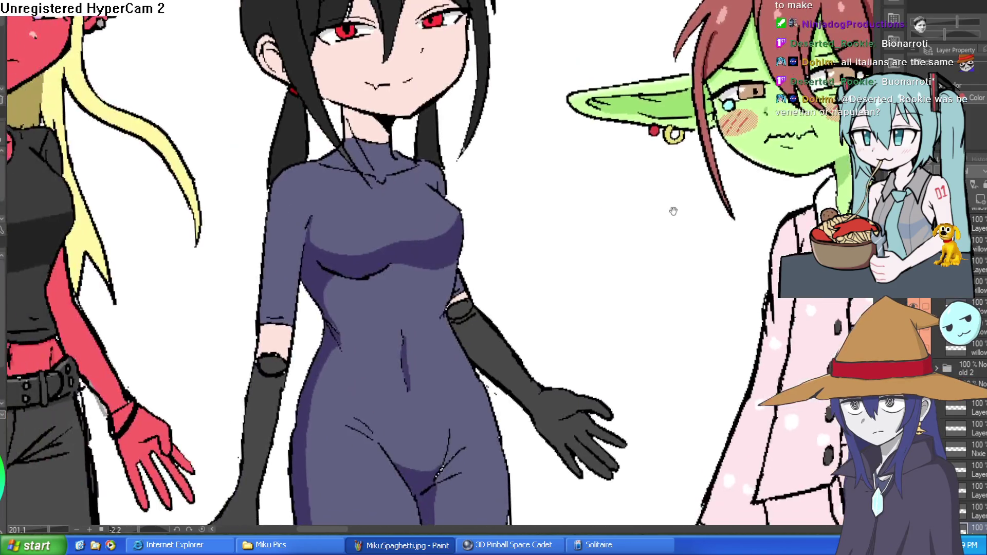
pyautogui.scroll(4, 591, 249)
pyautogui.scroll(-2, 559, 330)
pyautogui.scroll(1, 480, 269)
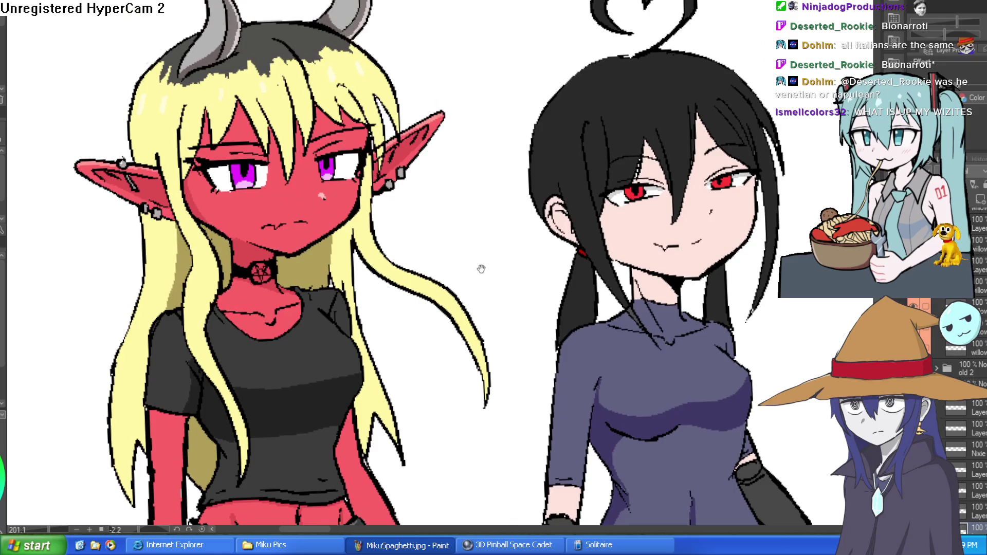
pyautogui.scroll(1, 479, 268)
pyautogui.scroll(1, 480, 269)
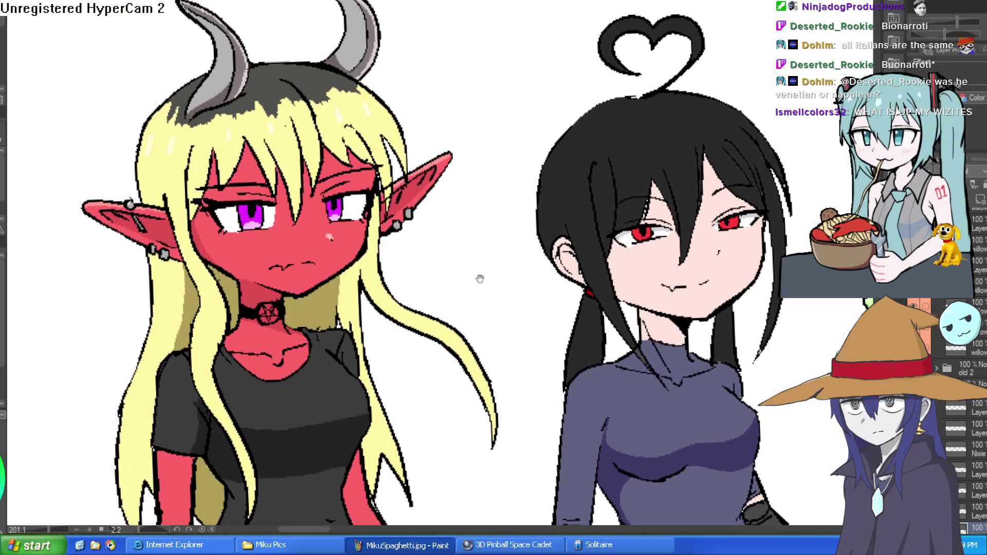
pyautogui.scroll(-1, 480, 275)
pyautogui.scroll(3, 481, 311)
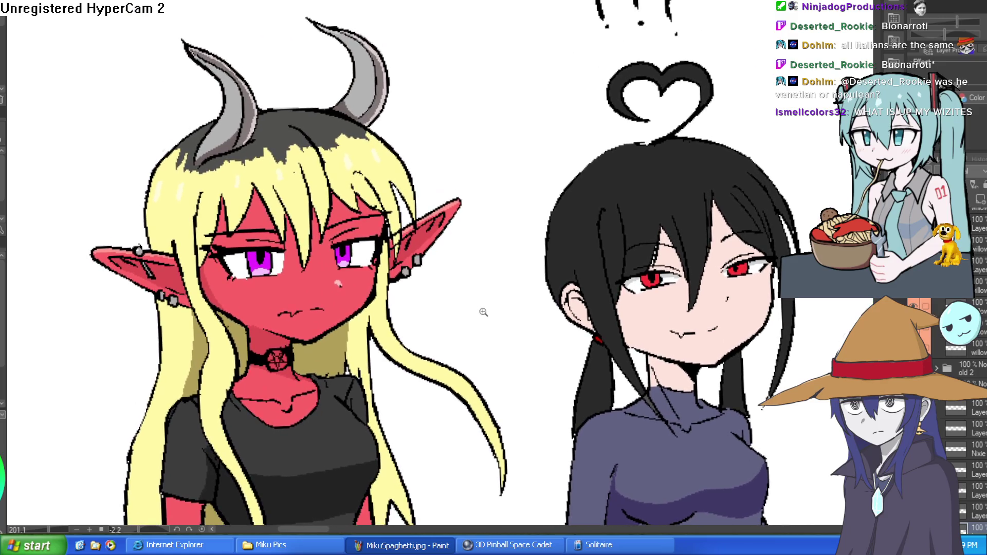
pyautogui.scroll(-3, 458, 329)
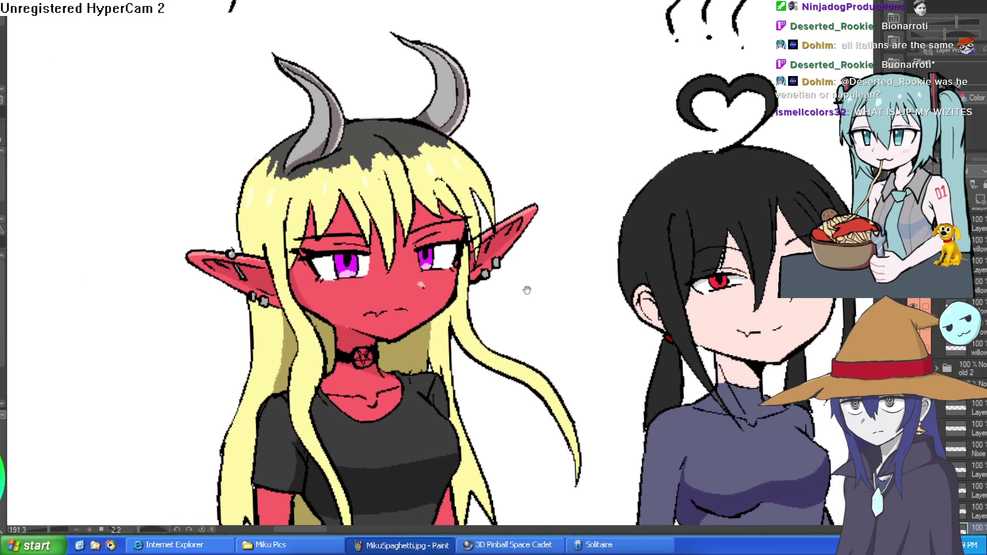
pyautogui.scroll(-2, 529, 286)
pyautogui.scroll(2, 548, 333)
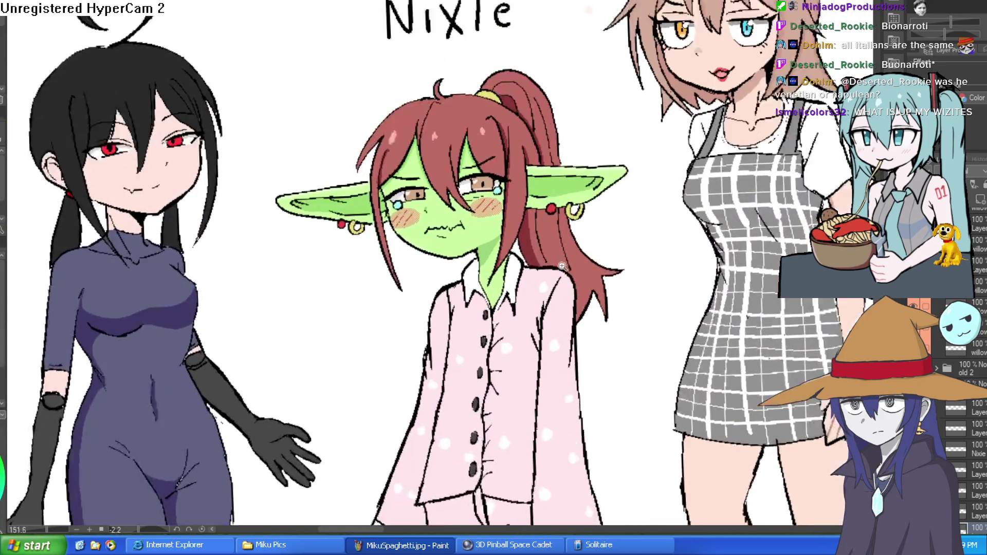
pyautogui.scroll(-3, 604, 238)
pyautogui.moveTo(605, 238)
pyautogui.mouseDown()
pyautogui.moveTo(530, 216)
pyautogui.moveTo(597, 242)
pyautogui.moveTo(531, 256)
pyautogui.mouseUp()
pyautogui.hotkey('ctrl', 'alt', '0')
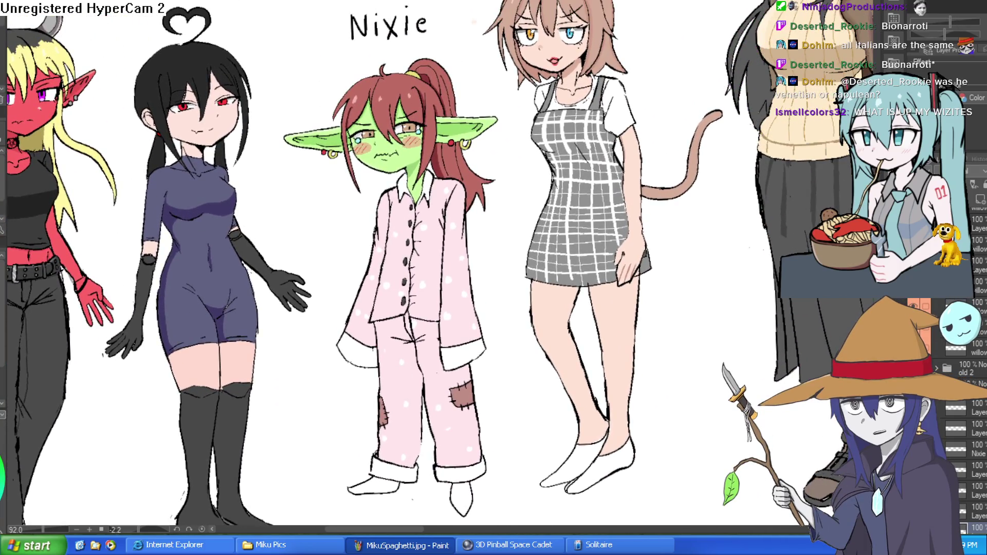
pyautogui.press('h')
pyautogui.press('h')
pyautogui.press('h')
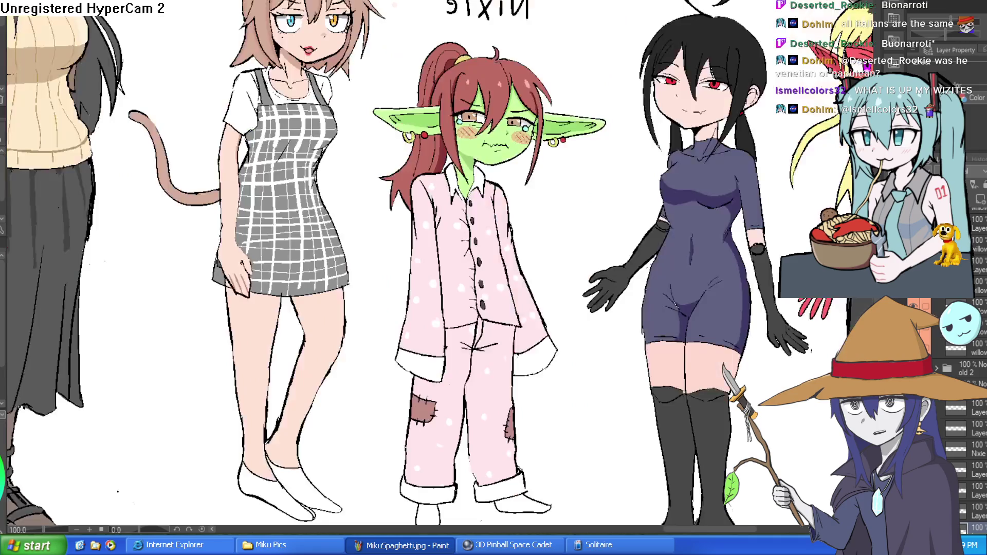
pyautogui.press('h')
pyautogui.scroll(-1, 477, 194)
pyautogui.scroll(5, 477, 194)
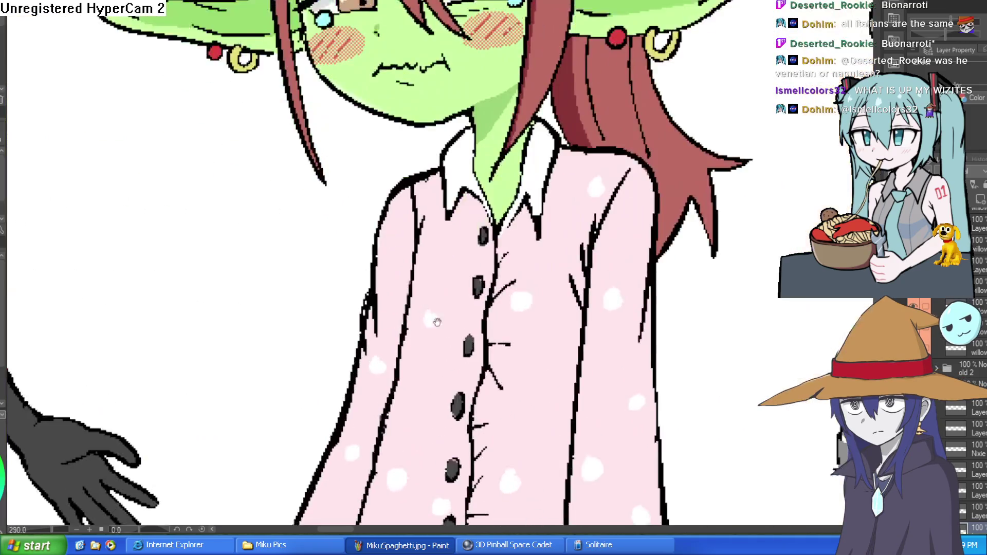
pyautogui.scroll(-3, 477, 194)
pyautogui.scroll(2, 544, 273)
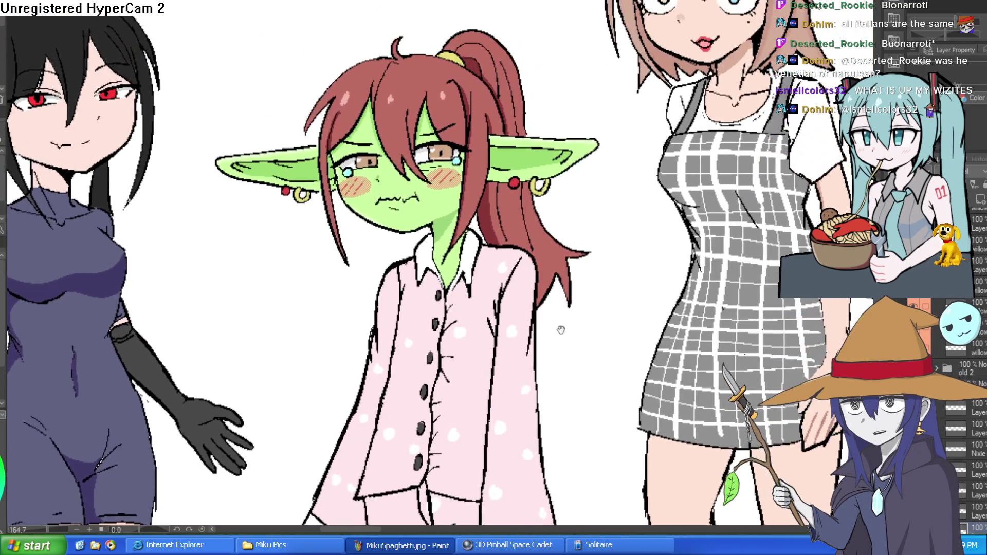
pyautogui.scroll(-1, 544, 273)
pyautogui.scroll(4, 550, 263)
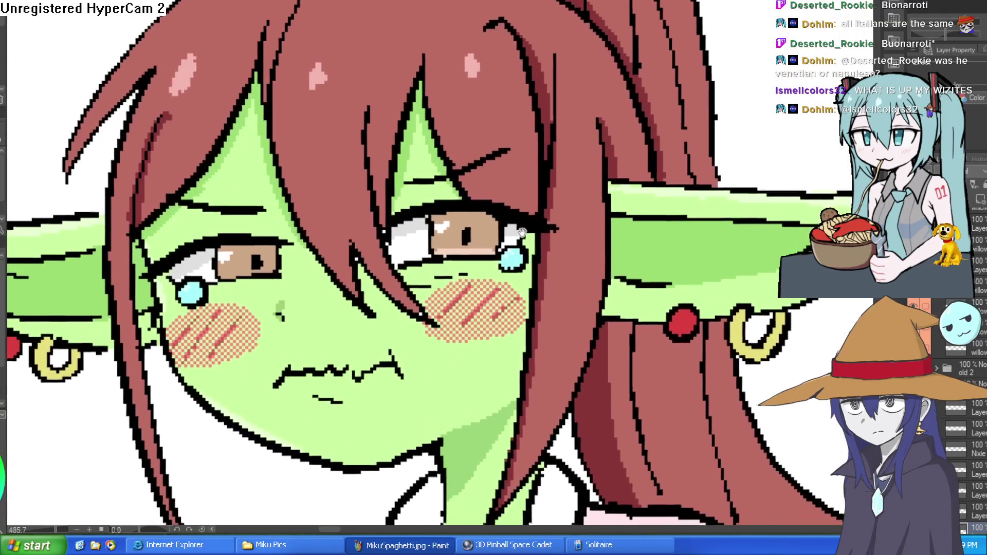
pyautogui.scroll(-3, 563, 243)
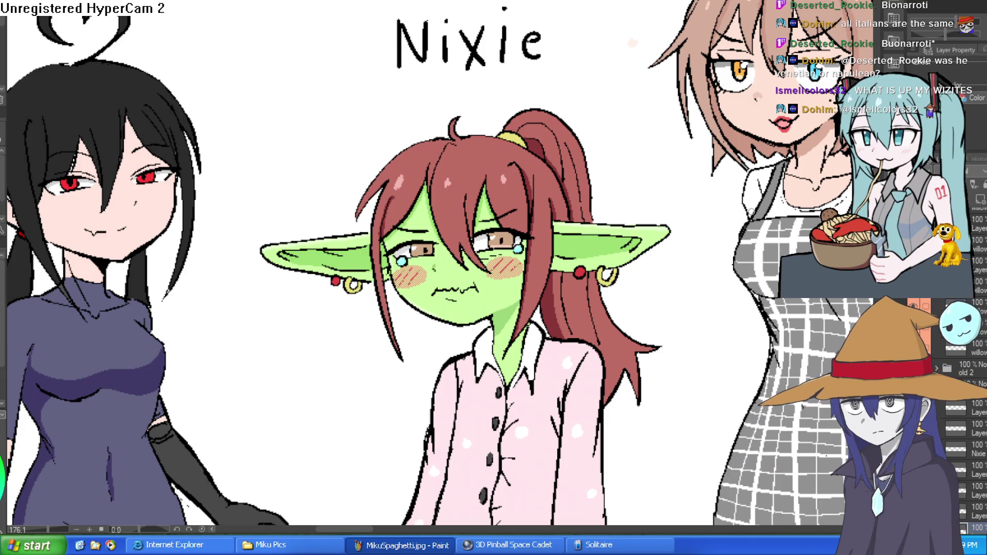
# Pan the canvas toward the heart at top-left to view Nixie's sweat-covered face and ears
pyautogui.moveTo(694, 258); pyautogui.dragTo(683, 269)
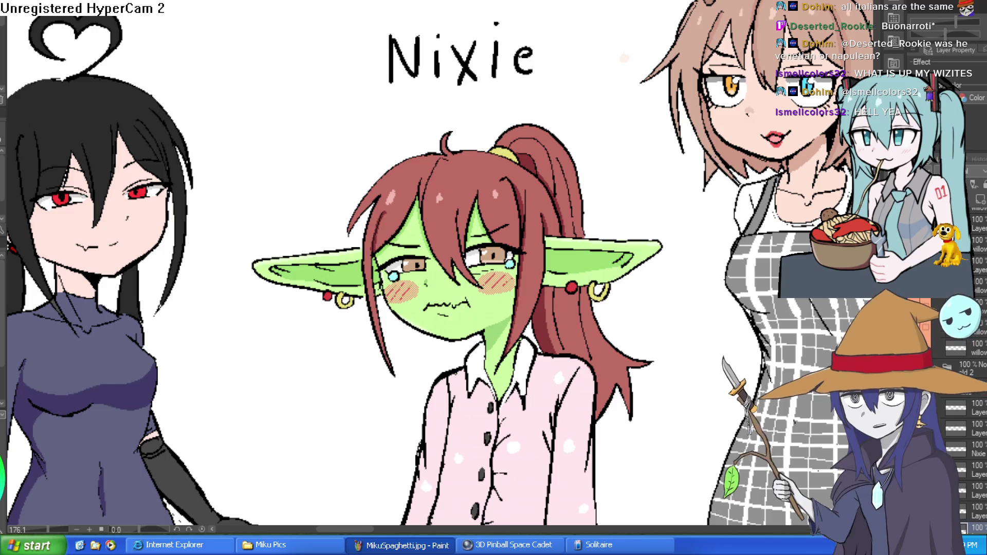
pyautogui.scroll(-5, 973, 460)
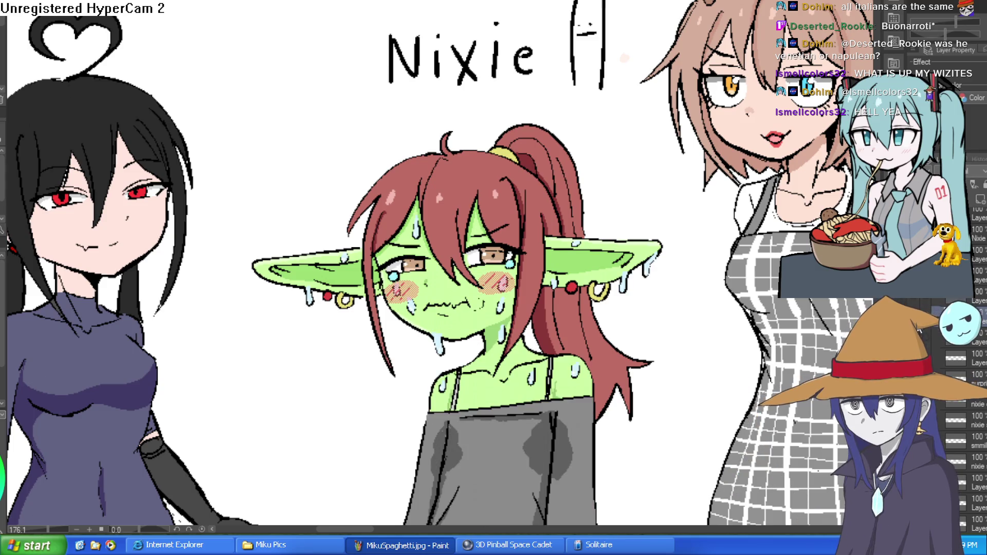
# Zoom in and out on Nixie to inspect the sweat drops on her face and ears
pyautogui.scroll(-3, 620, 300)
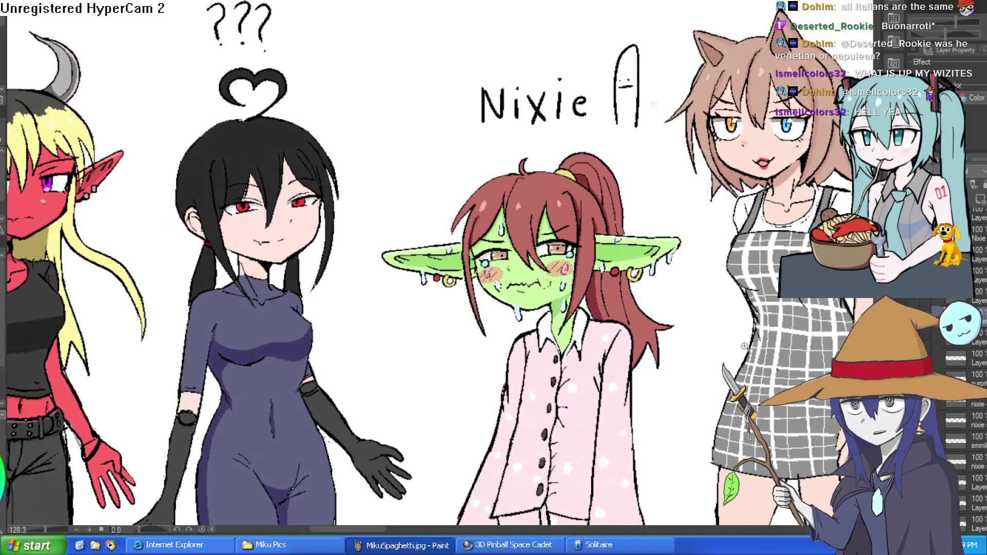
pyautogui.scroll(5, 620, 300)
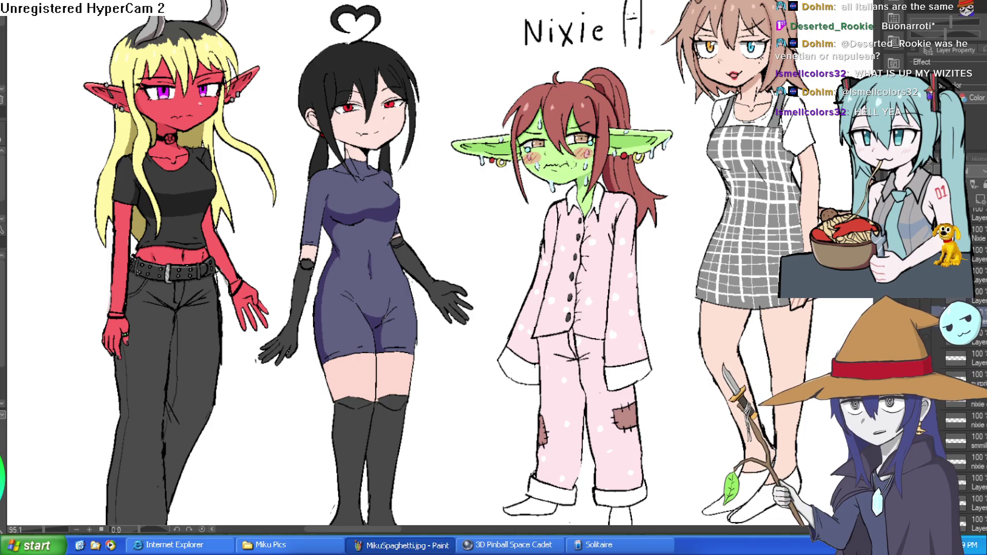
pyautogui.scroll(5, 704, 218)
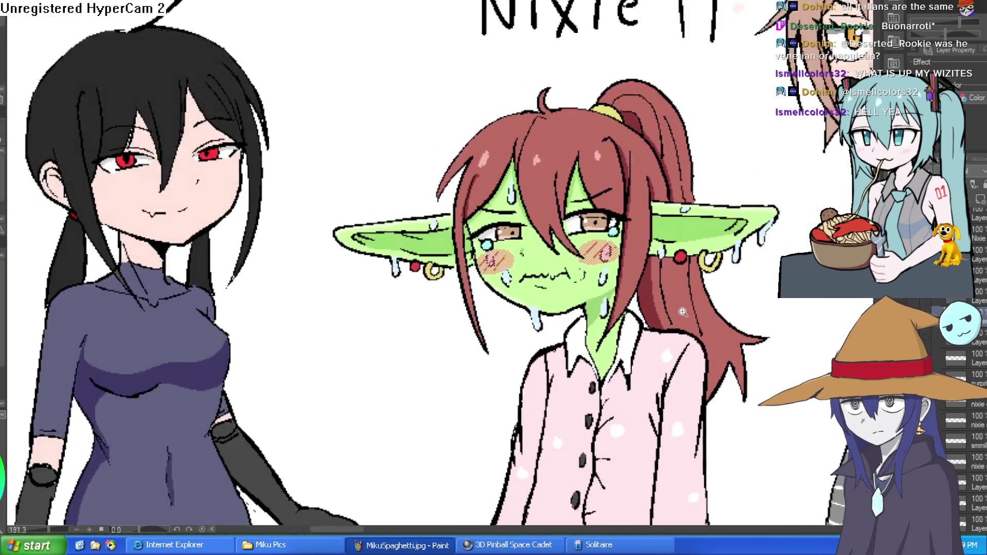
pyautogui.scroll(3, 580, 276)
pyautogui.scroll(2, 612, 309)
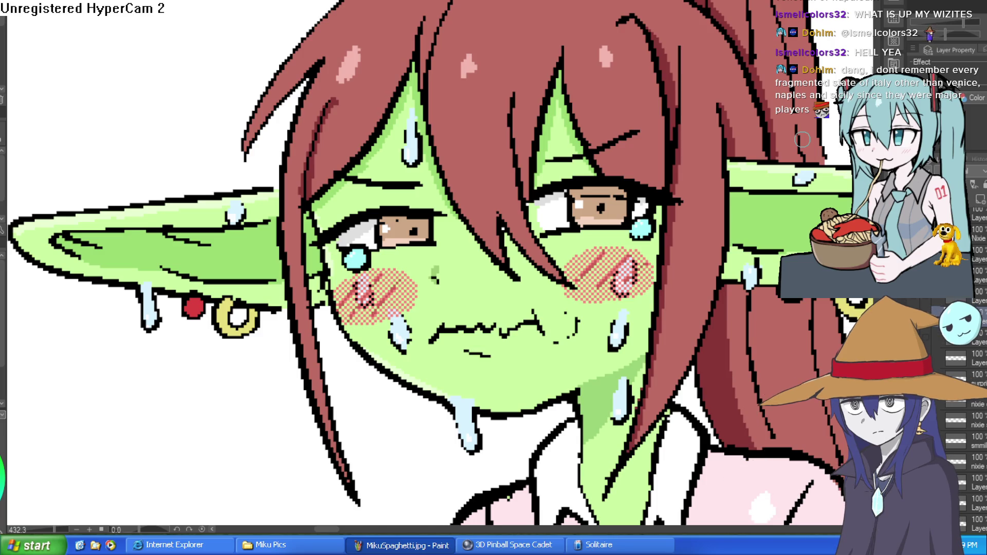
pyautogui.scroll(-3, 555, 176)
pyautogui.scroll(2, 554, 176)
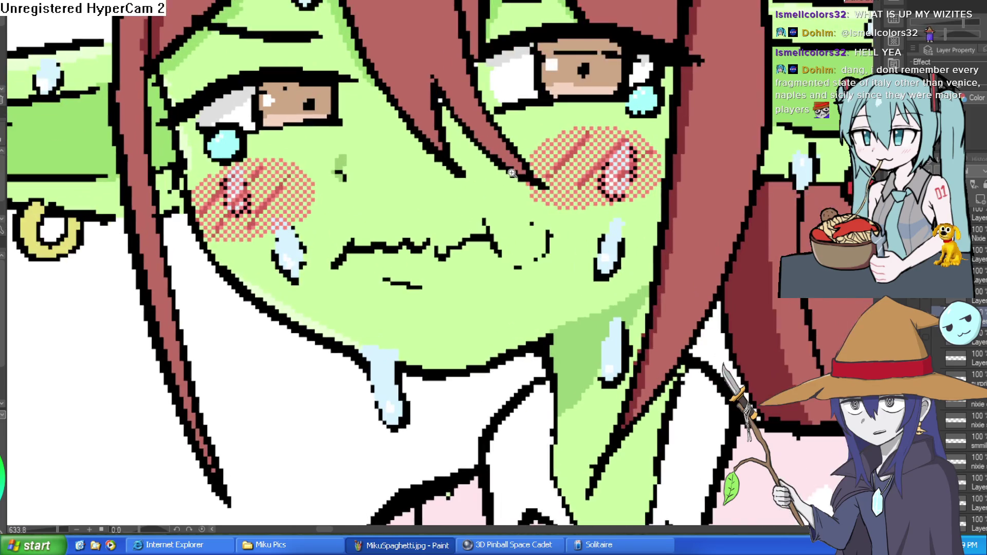
pyautogui.scroll(-2, 554, 177)
pyautogui.scroll(-3, 554, 176)
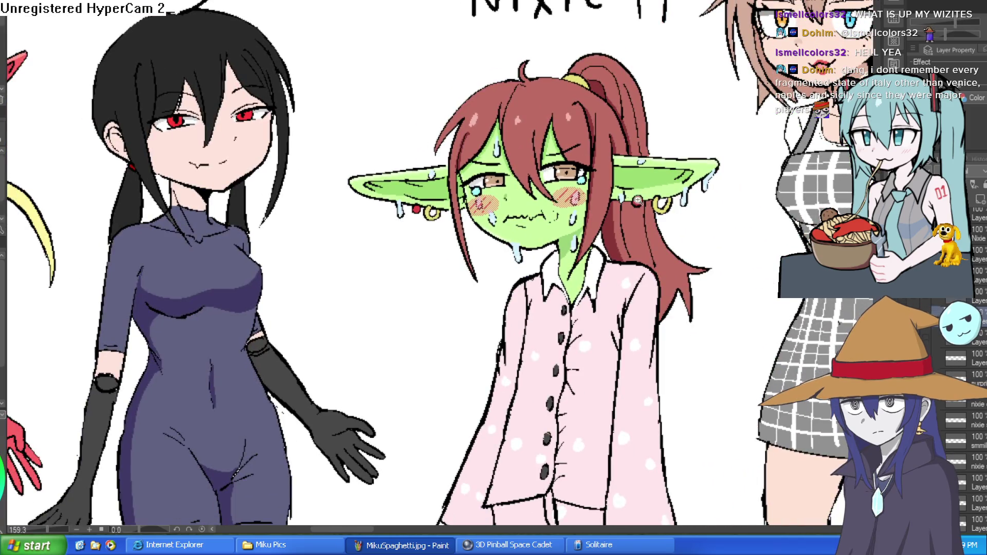
pyautogui.scroll(6, 625, 155)
pyautogui.scroll(-6, 625, 155)
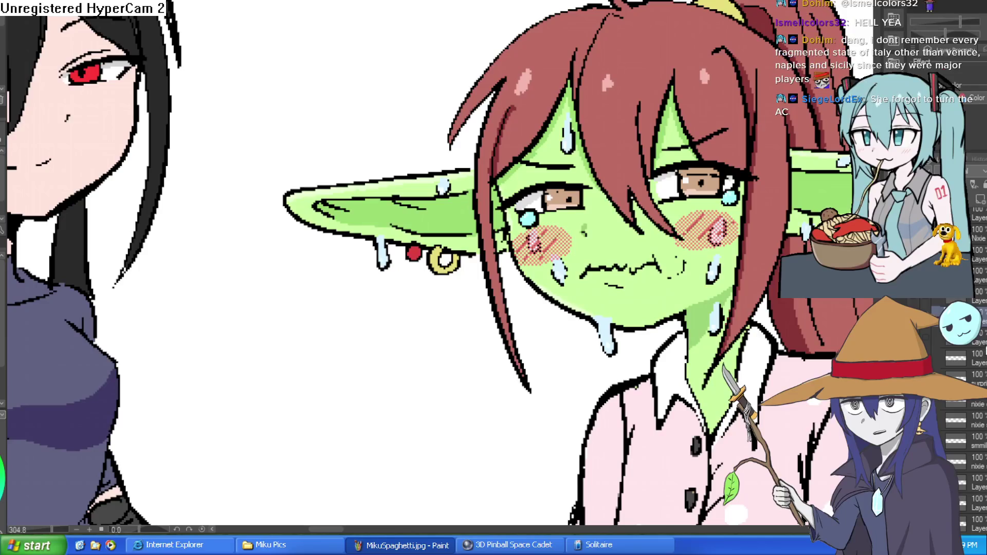
# Compare Nixie with and without the sweat drops using undo/redo, keeping the drops
pyautogui.hotkey('ctrl', 'z')
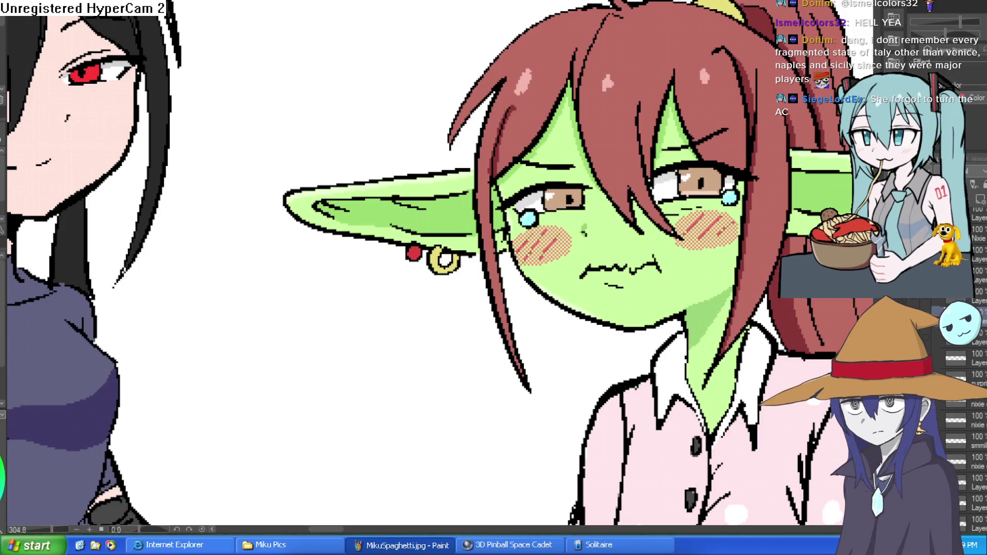
pyautogui.hotkey('ctrl', 'y')
pyautogui.hotkey('ctrl', 'z')
pyautogui.hotkey('ctrl', 'y')
pyautogui.hotkey('ctrl', 'z')
pyautogui.hotkey('ctrl', 'y')
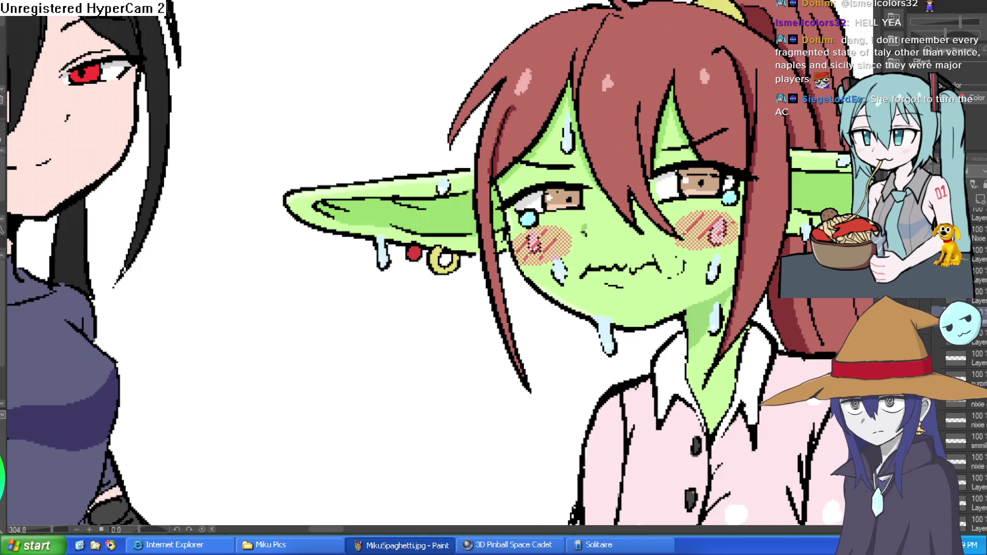
# Centre the three lineup characters in view and switch over to the game editor
pyautogui.scroll(-5, 745, 154)
pyautogui.scroll(3, 746, 154)
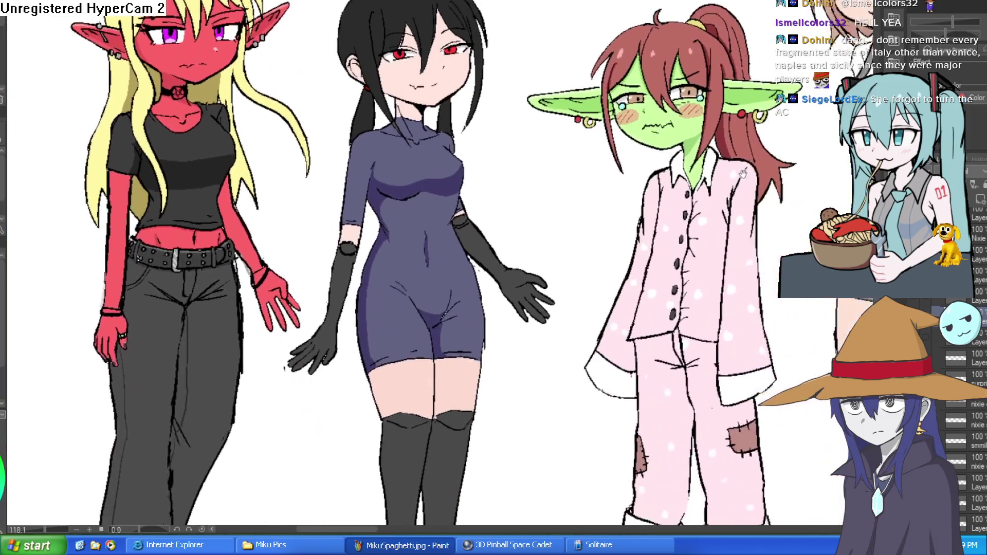
pyautogui.scroll(-3, 746, 154)
pyautogui.scroll(3, 738, 243)
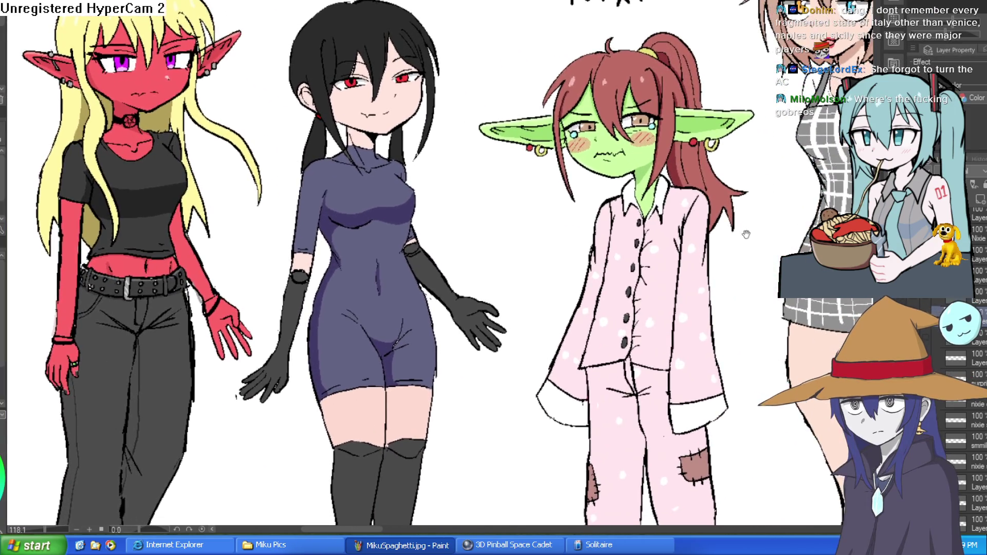
pyautogui.moveTo(739, 243); pyautogui.dragTo(733, 252)
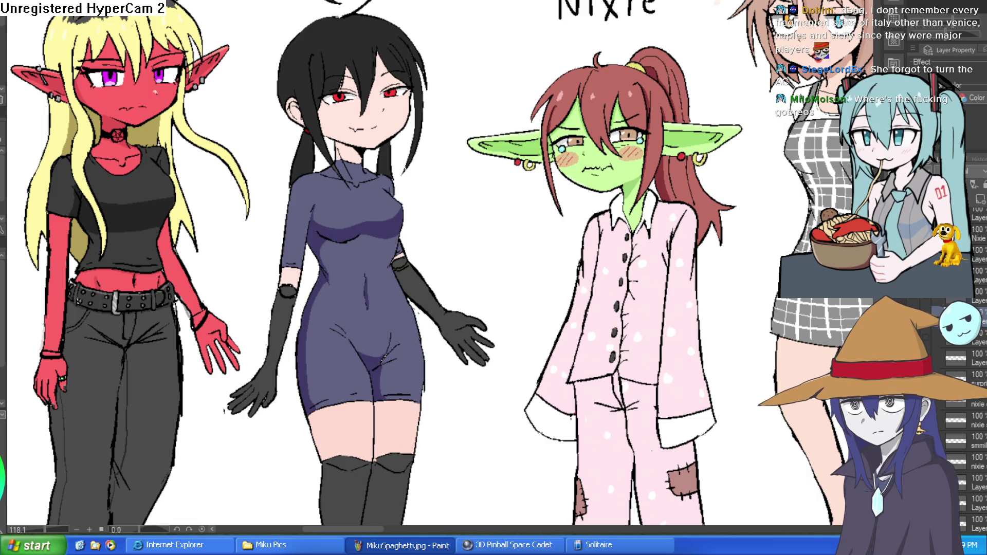
pyautogui.hotkey('alt', 'Tab')
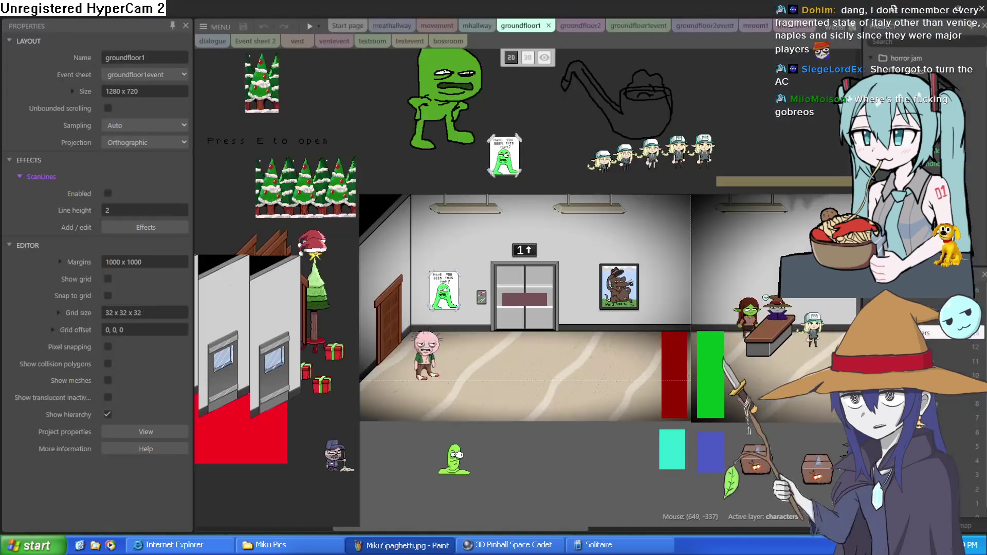
# Open atheneum0.010.c3p from recent projects, replacing the current one, and preview the nixiesroom1 layout
pyautogui.click(477, 26)
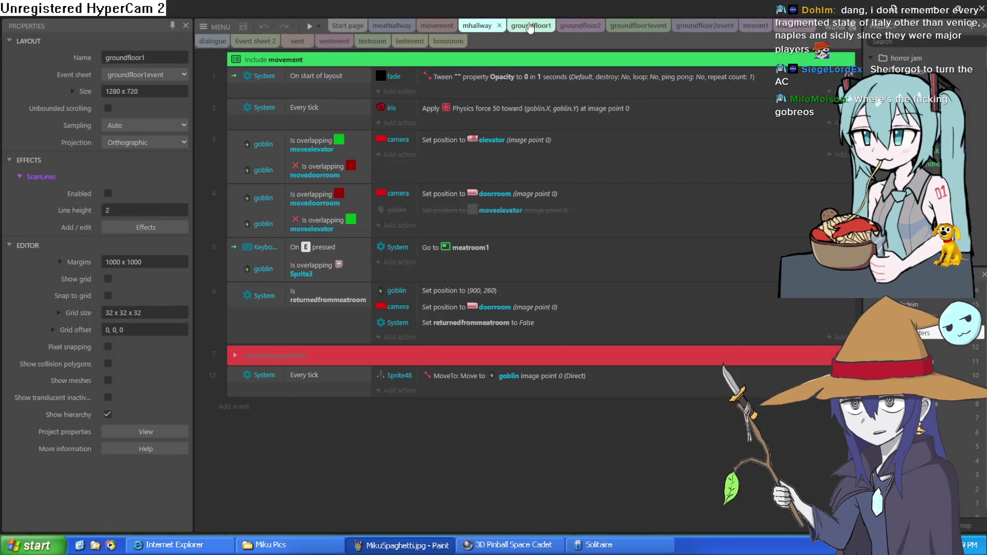
pyautogui.click(520, 26)
pyautogui.click(220, 27)
pyautogui.moveTo(232, 42)
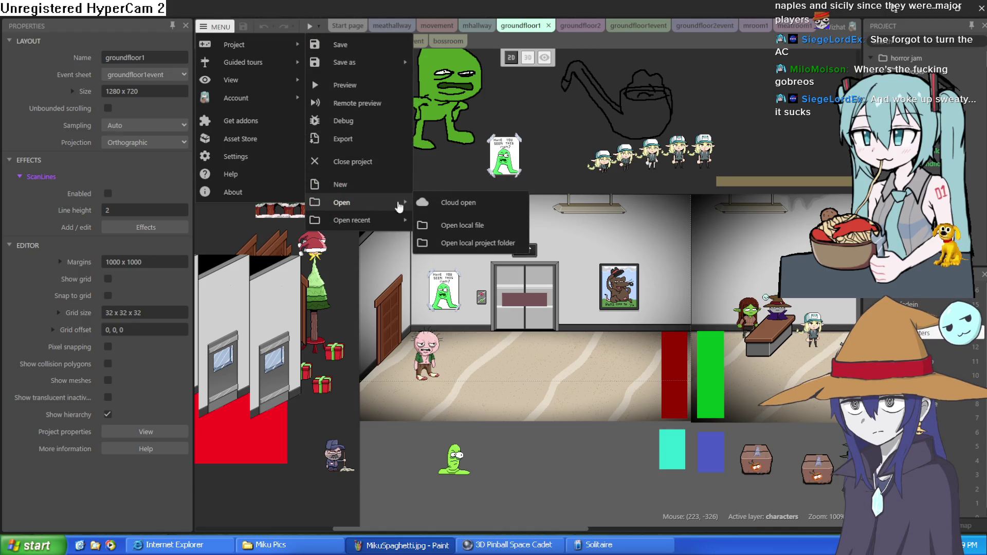
pyautogui.moveTo(391, 220)
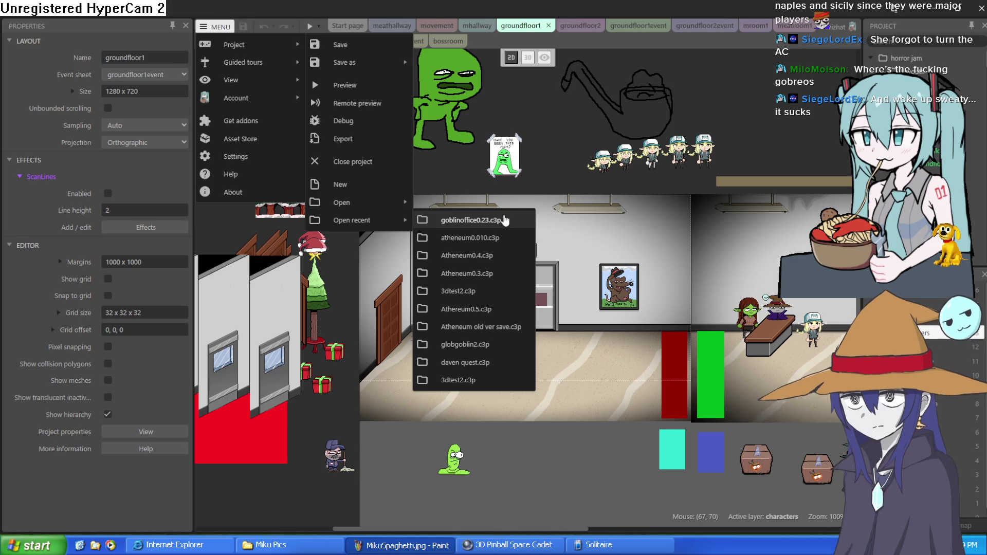
pyautogui.click(511, 238)
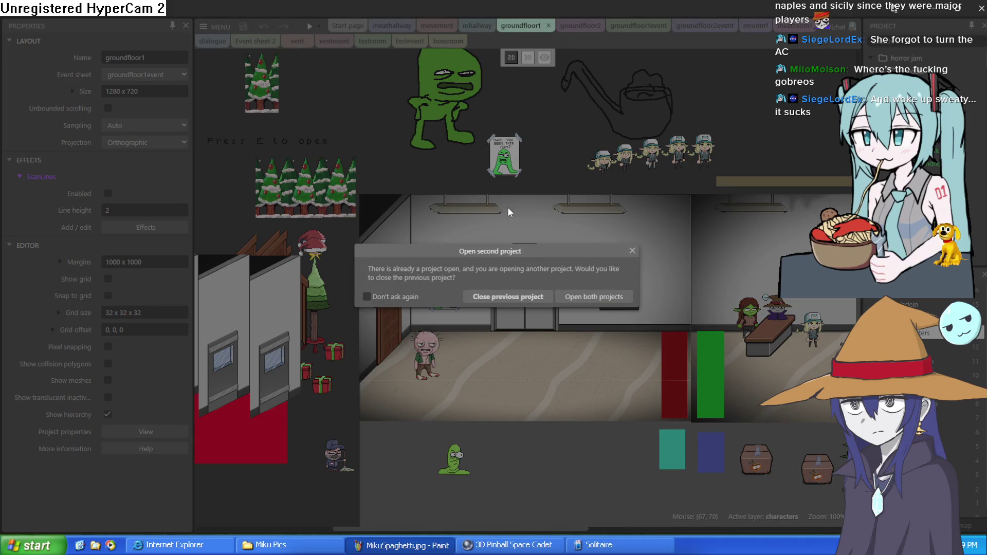
pyautogui.click(530, 296)
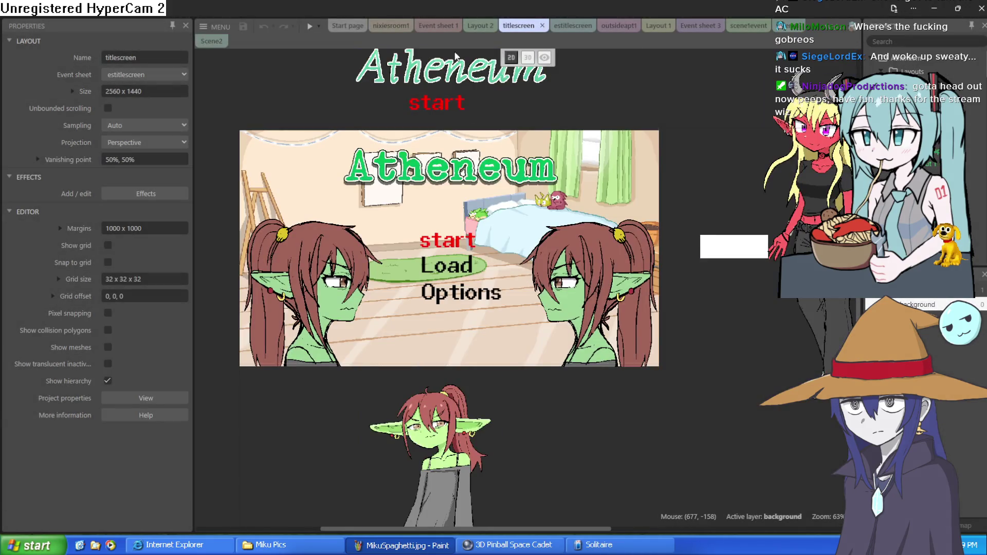
pyautogui.click(391, 26)
pyautogui.click(309, 26)
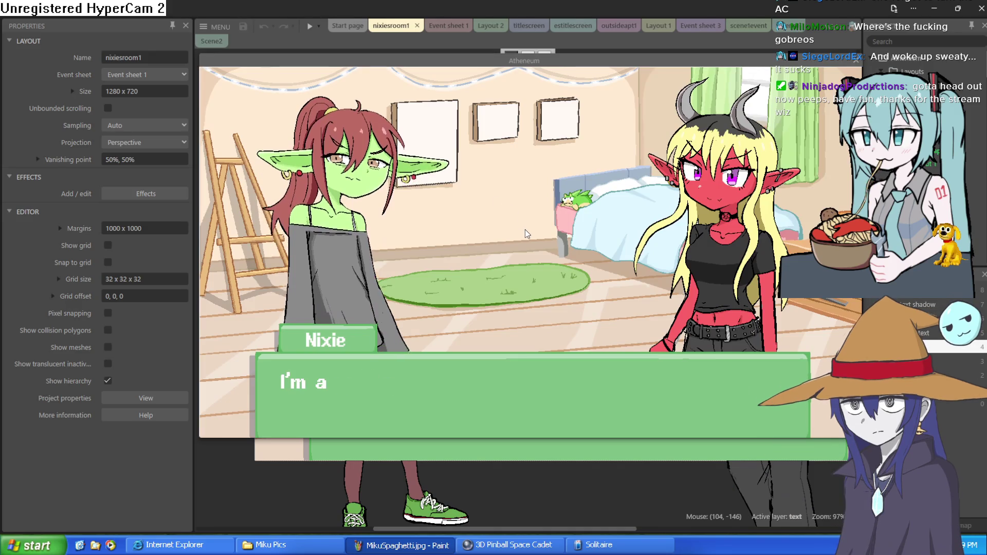
# Advance the preview dialogue to Moira's line, then close the game preview
pyautogui.click(528, 220)
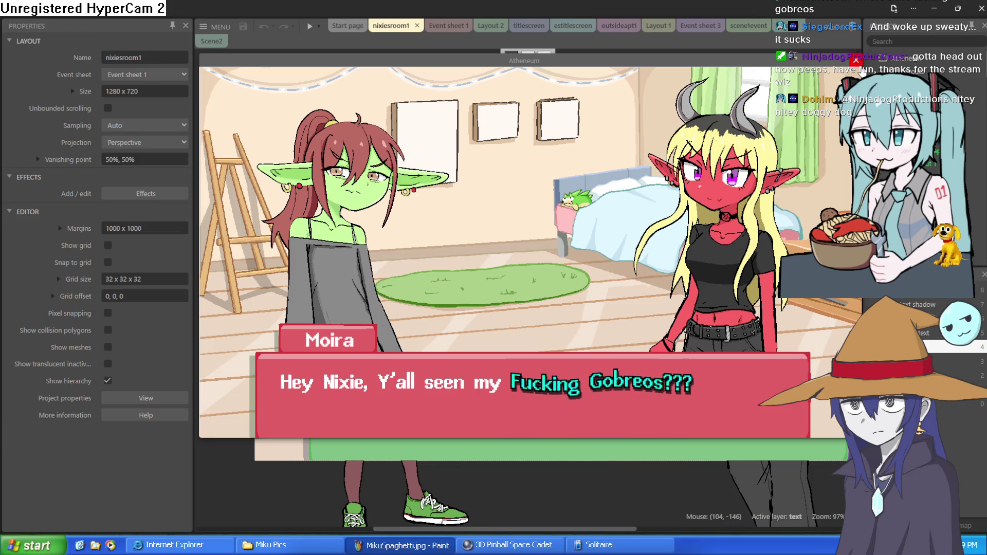
pyautogui.click(857, 61)
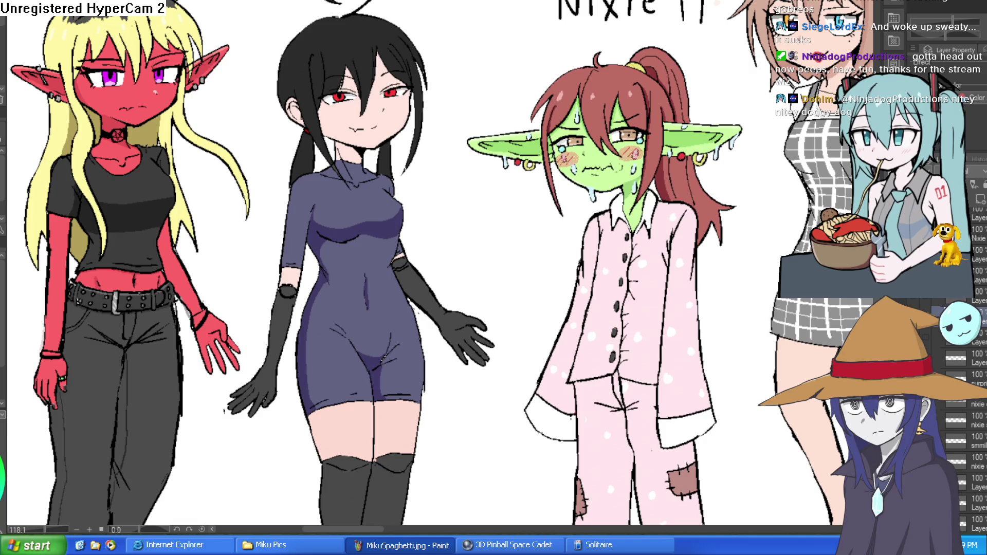
pyautogui.scroll(-5, 617, 240)
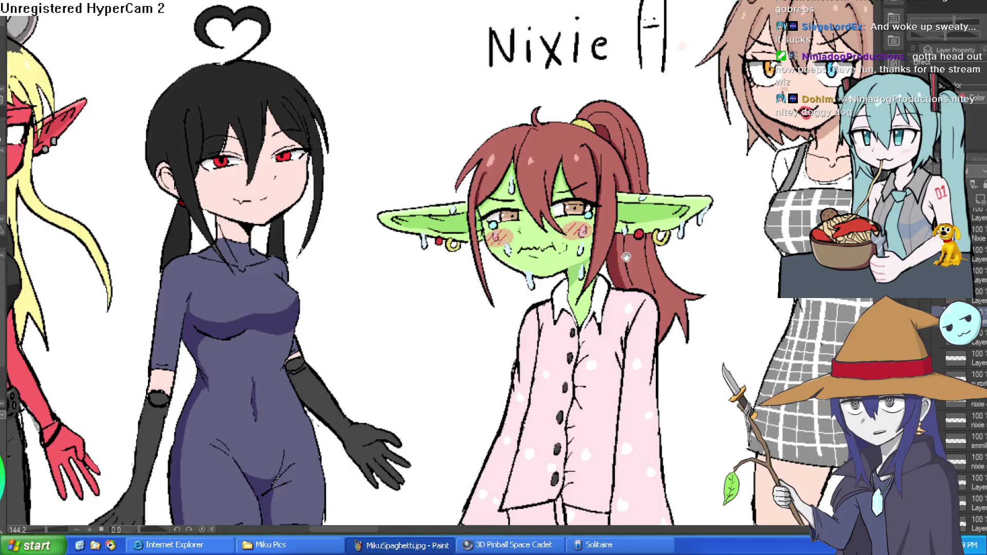
pyautogui.scroll(5, 606, 273)
pyautogui.scroll(-3, 606, 273)
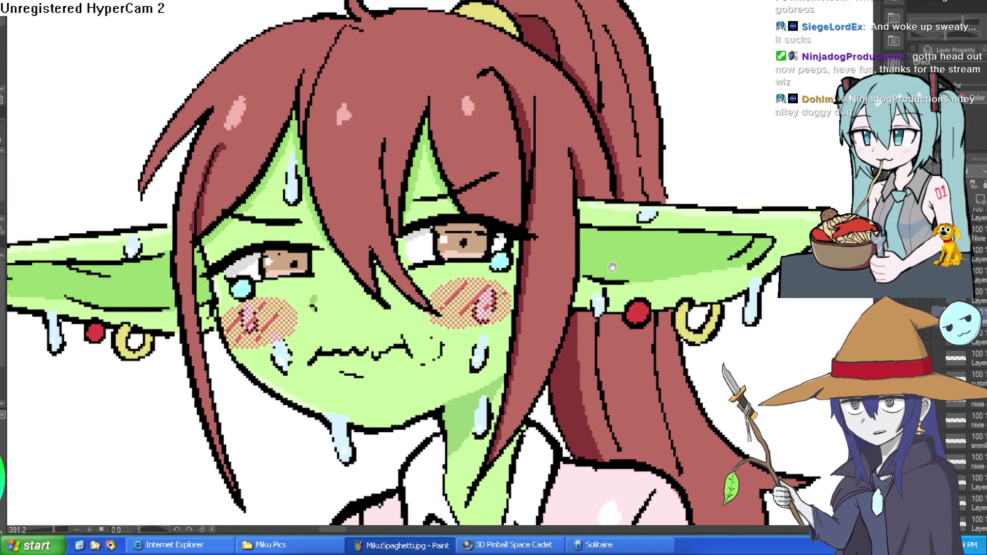
pyautogui.scroll(-3, 601, 272)
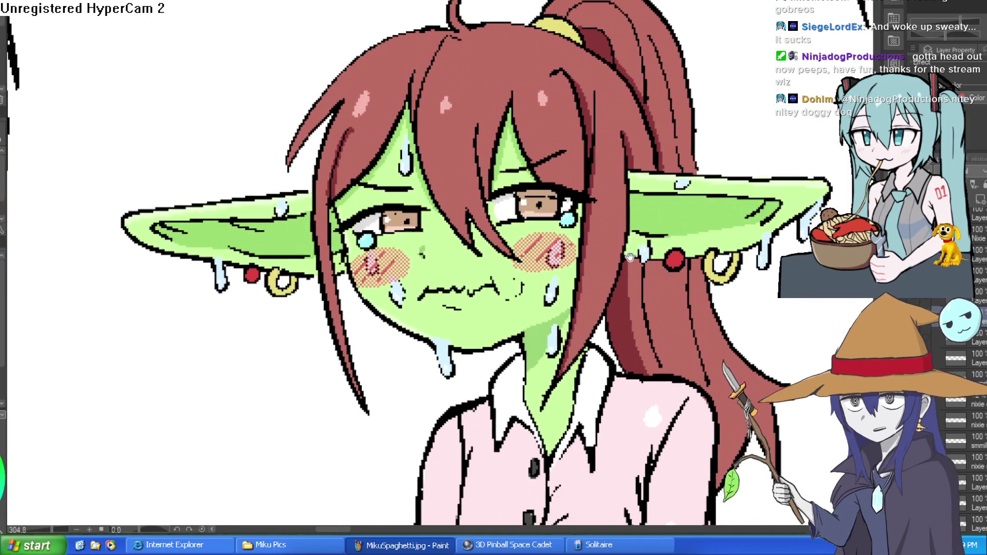
pyautogui.scroll(3, 595, 271)
pyautogui.scroll(-3, 595, 272)
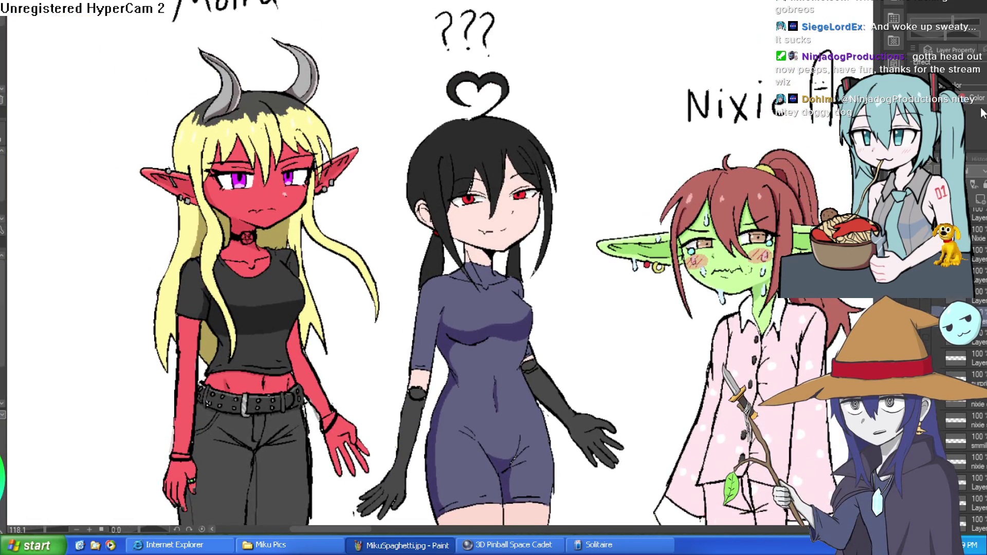
pyautogui.scroll(-2, 501, 490)
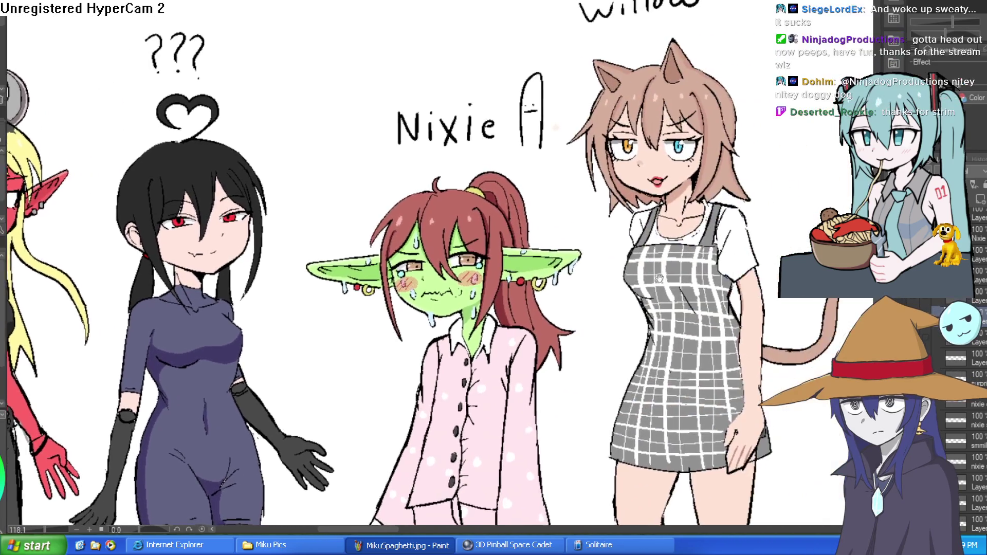
pyautogui.scroll(2, 453, 243)
pyautogui.scroll(3, 452, 243)
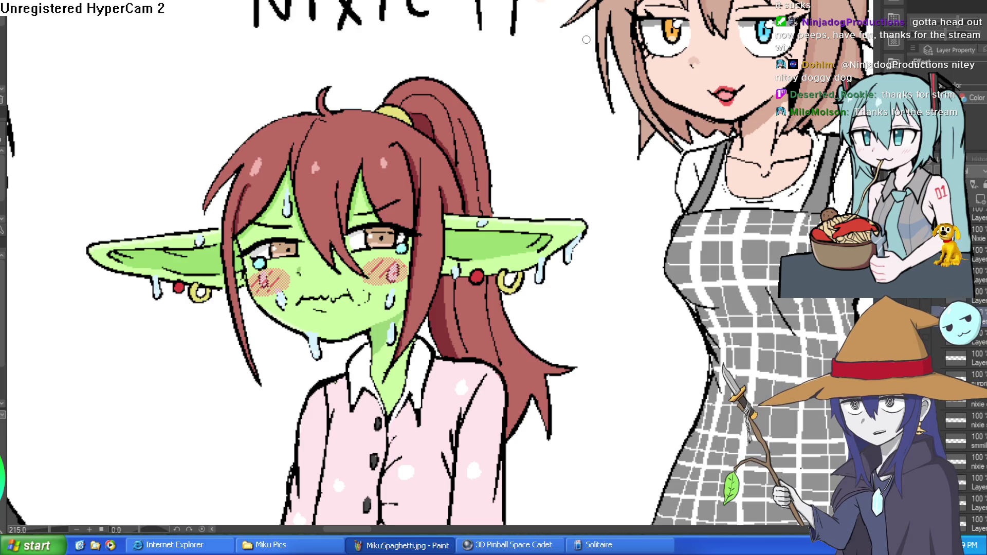
pyautogui.moveTo(571, 346); pyautogui.dragTo(607, 128)
pyautogui.scroll(-3, 649, 243)
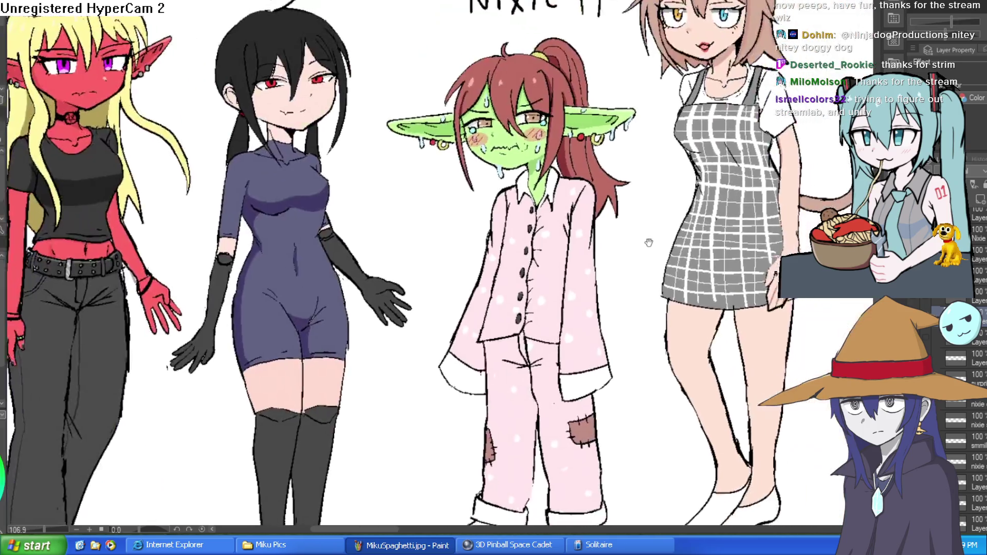
pyautogui.scroll(-3, 649, 242)
pyautogui.scroll(6, 493, 272)
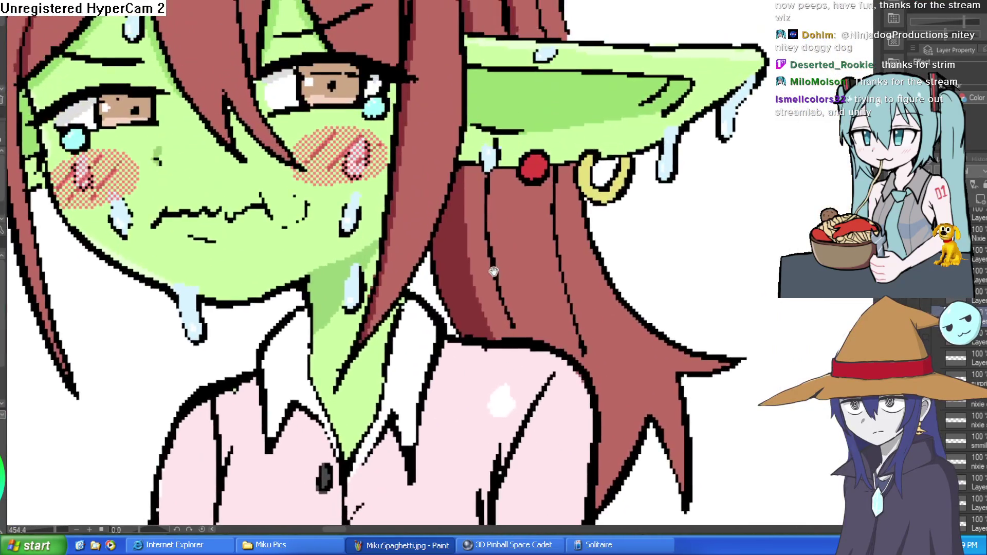
pyautogui.scroll(-2, 494, 271)
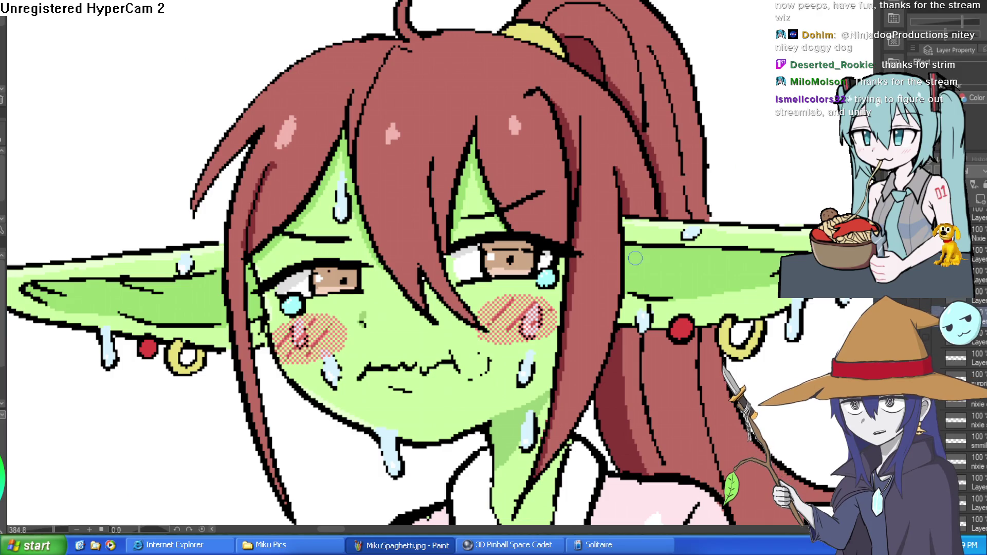